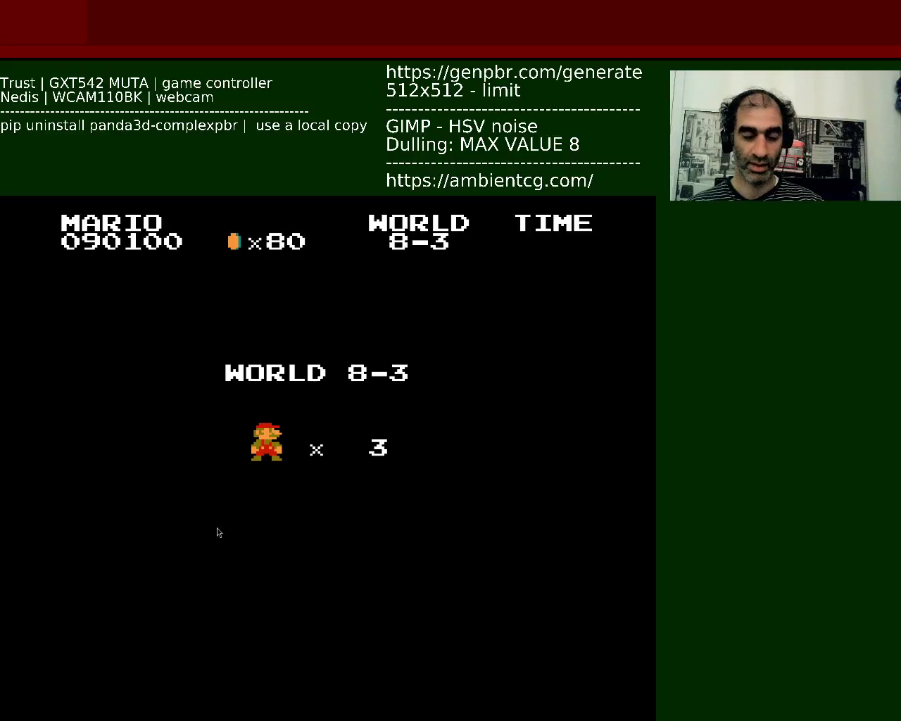
Run Mario right through World 8-3, jumping over the green pipe
key("Right")
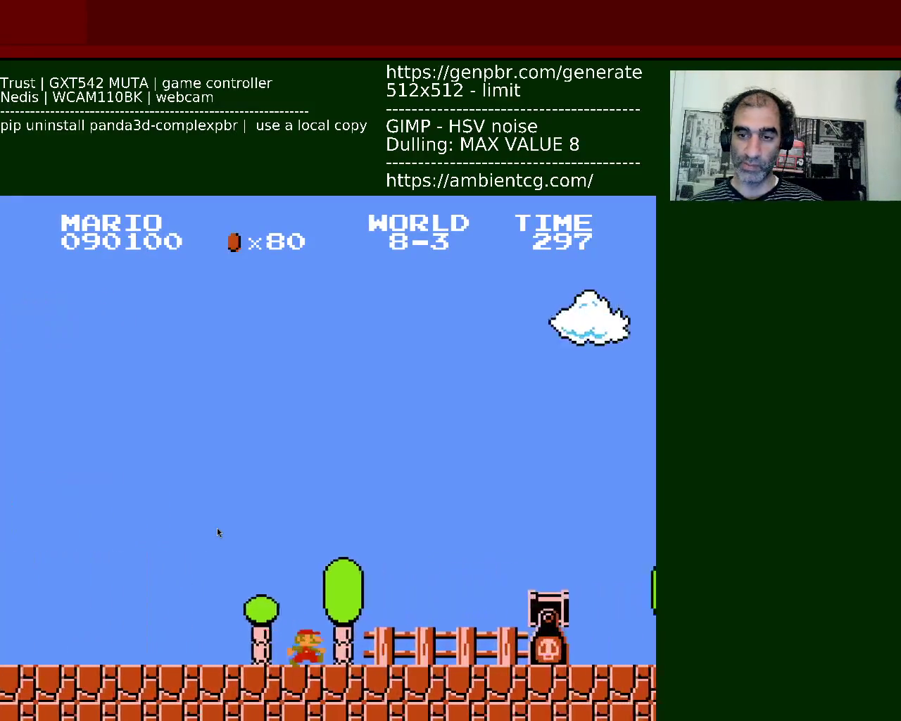
key("x")
key("x")
key("x")
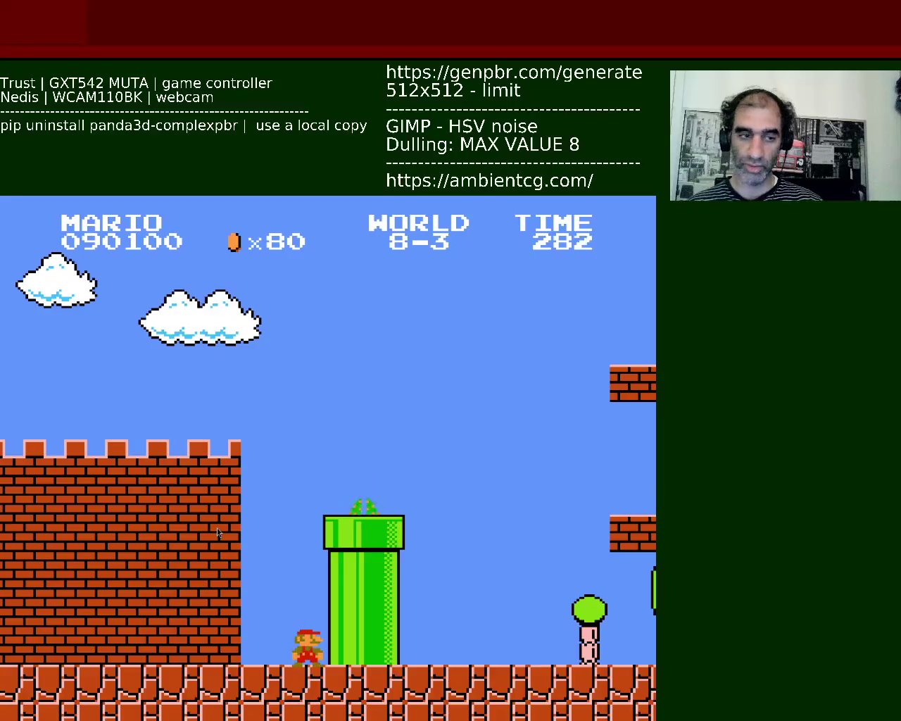
key("x")
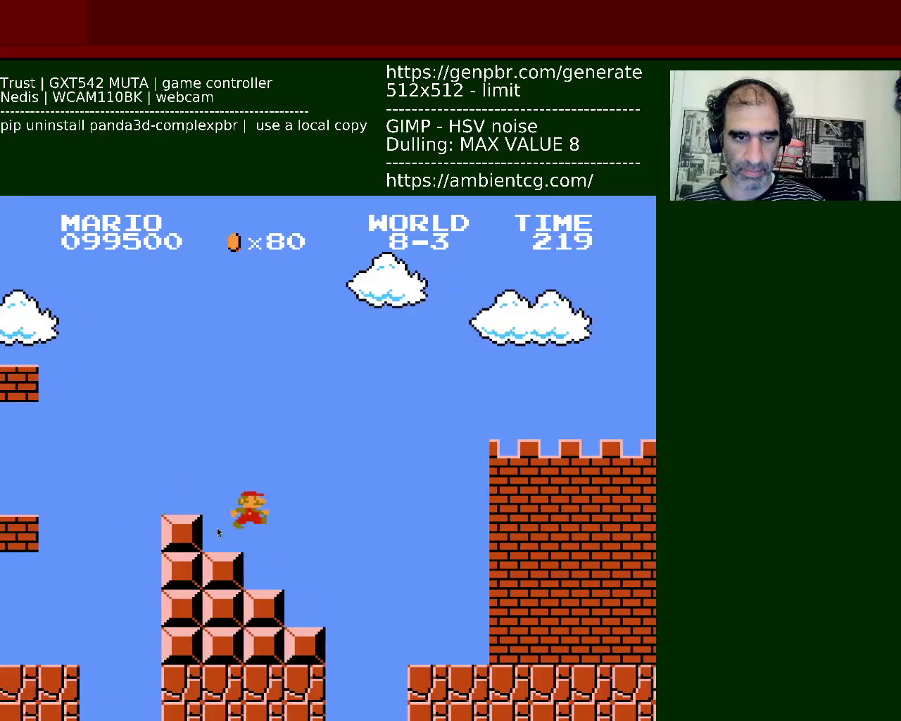
Reset Super Mario Bros., leave fullscreen for a windowed view, then reset again
key("ctrl+r")
key("alt+Return")
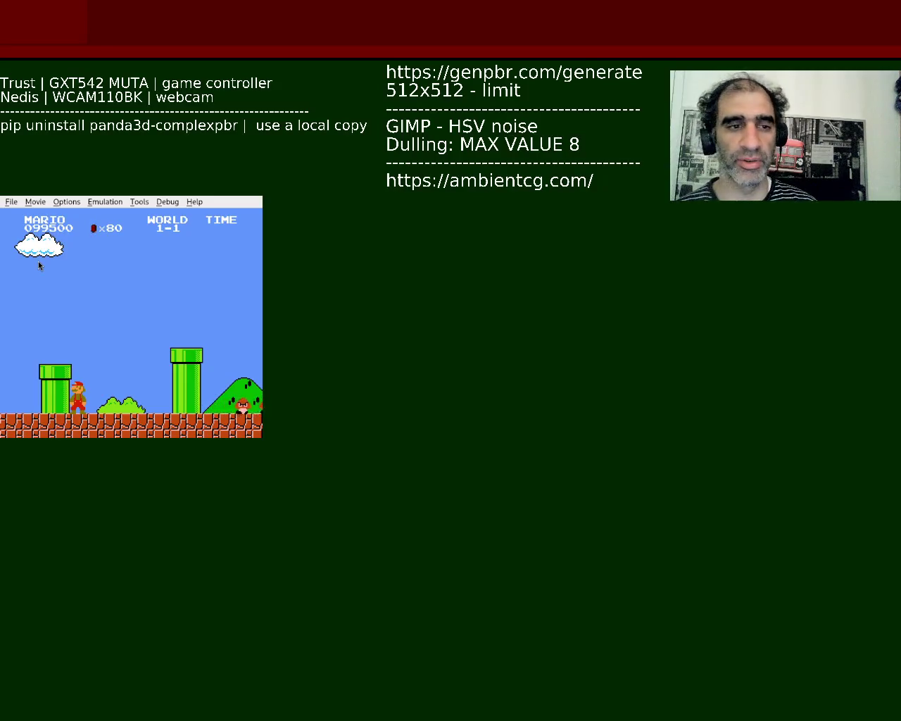
key("ctrl+r")
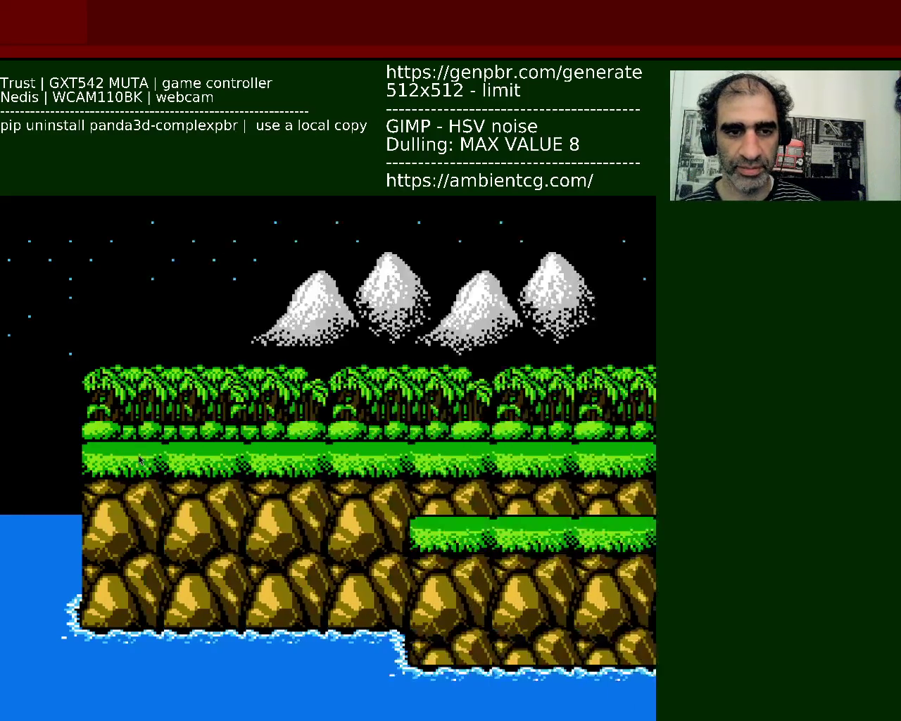
Reset Contra back to its title screen with the 1 or 2 player menu
key("ctrl+r")
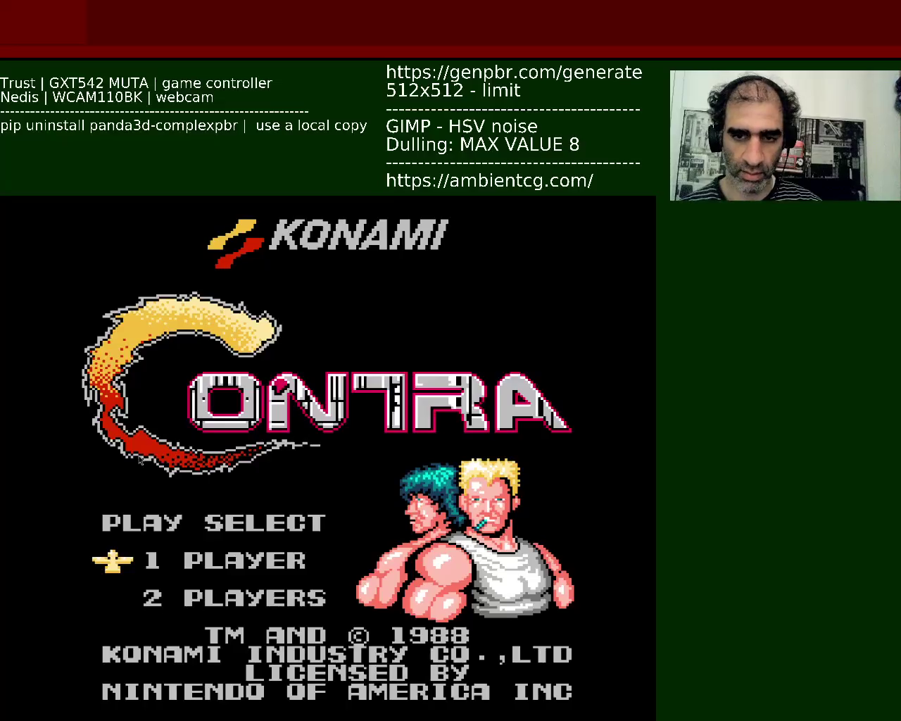
Repeatedly reset Contra and restart one-player games from the title screen
key("ctrl+r")
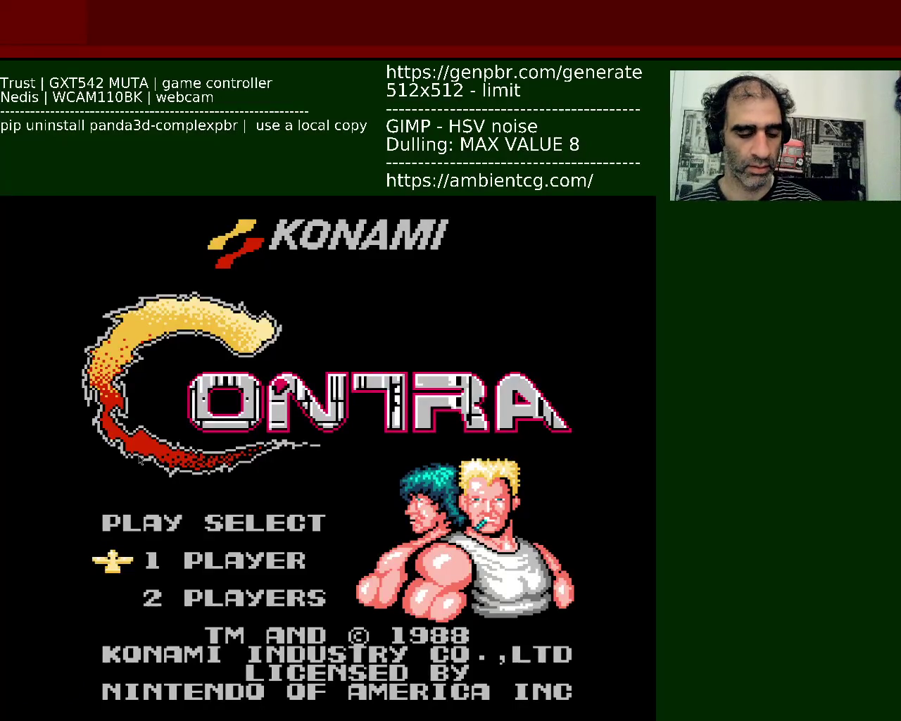
key("ctrl+r")
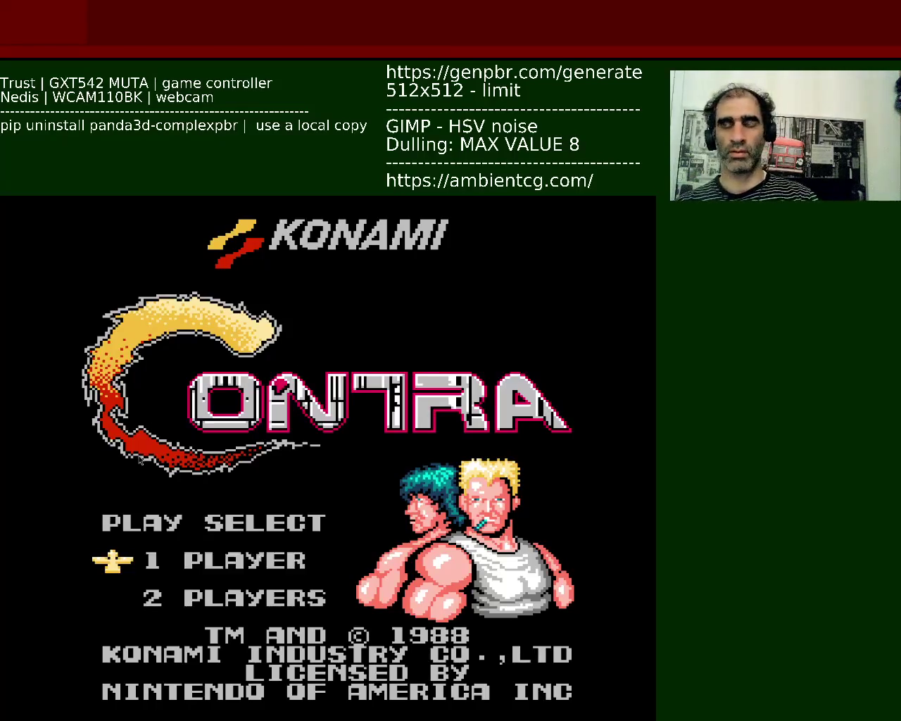
key("r")
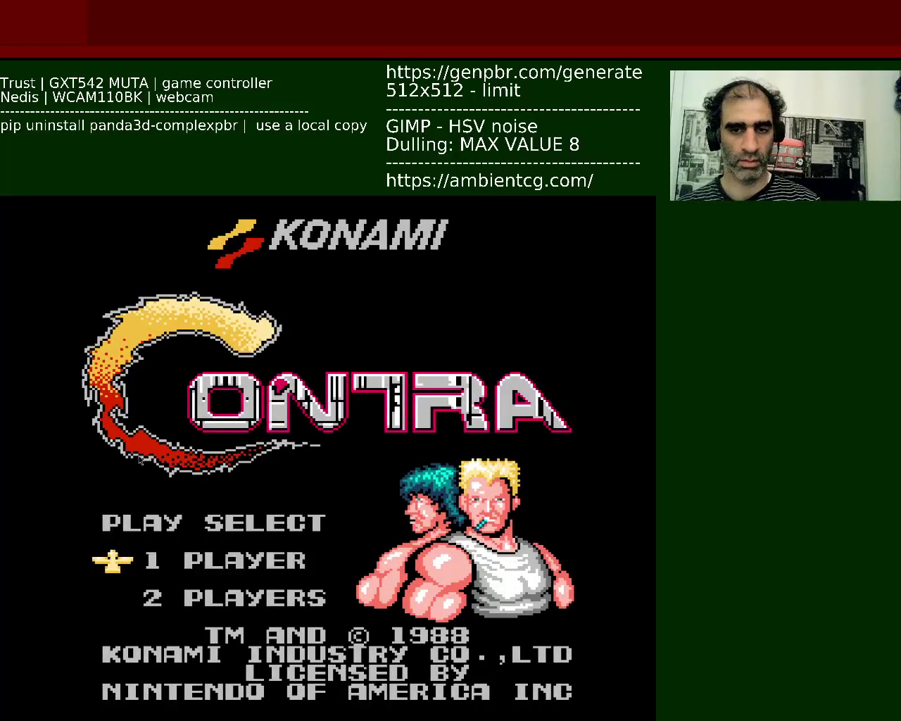
key("Return")
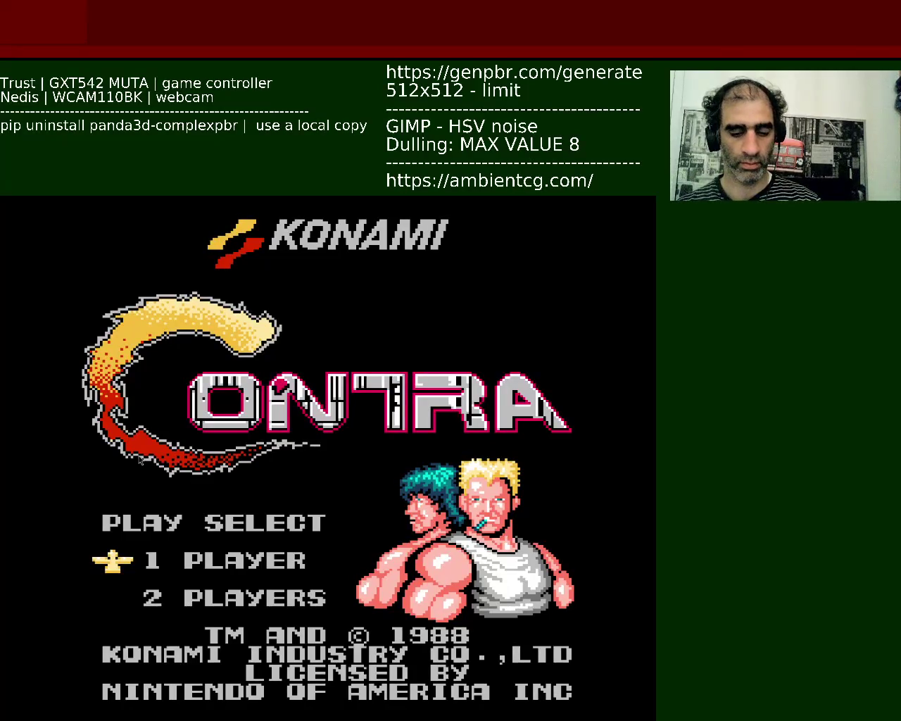
key("Return")
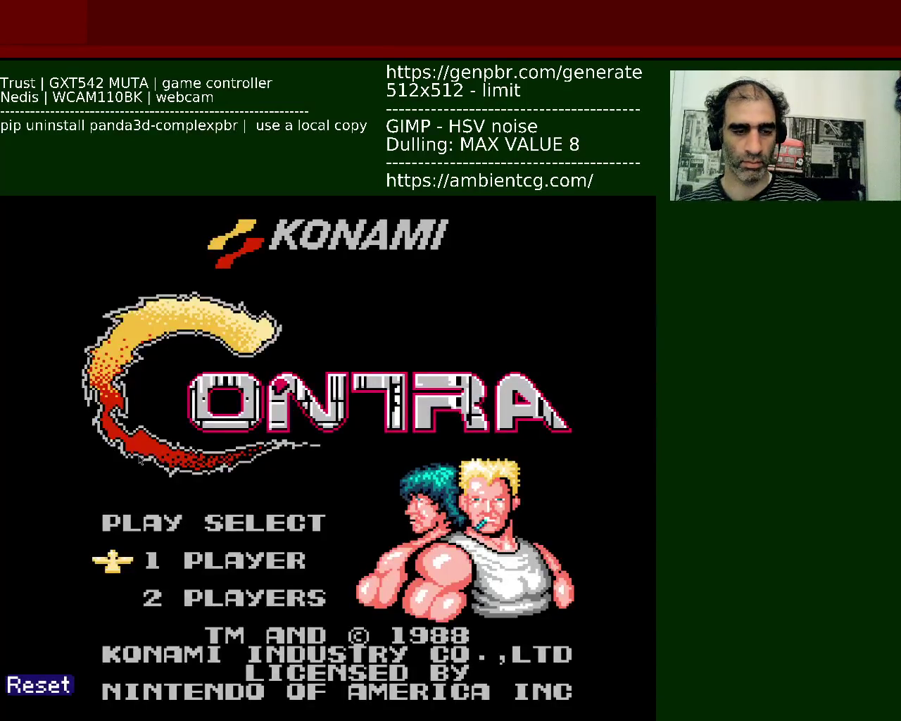
key("r")
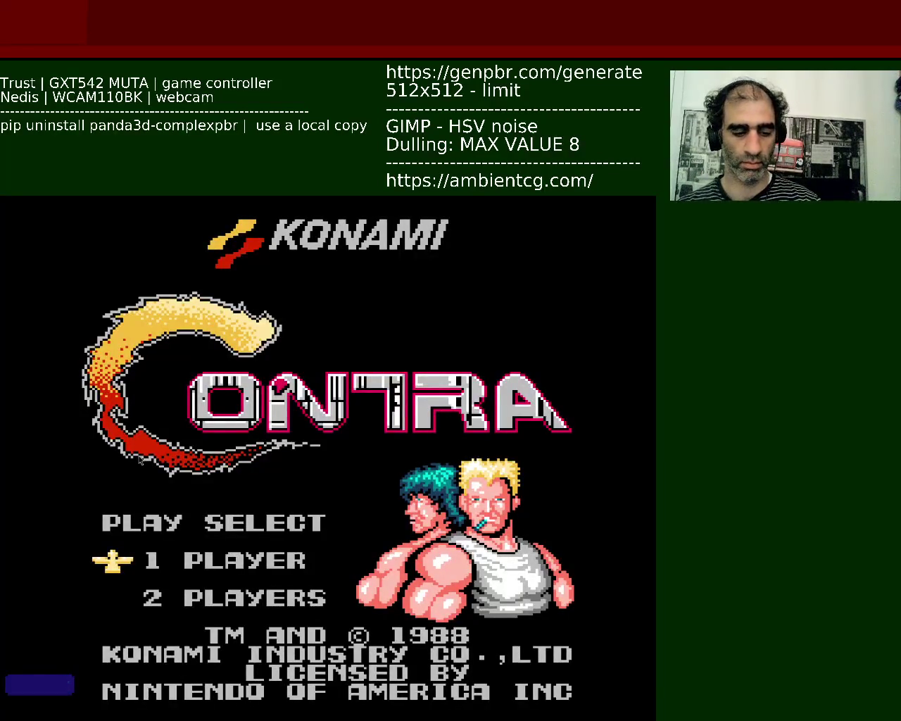
key("Return")
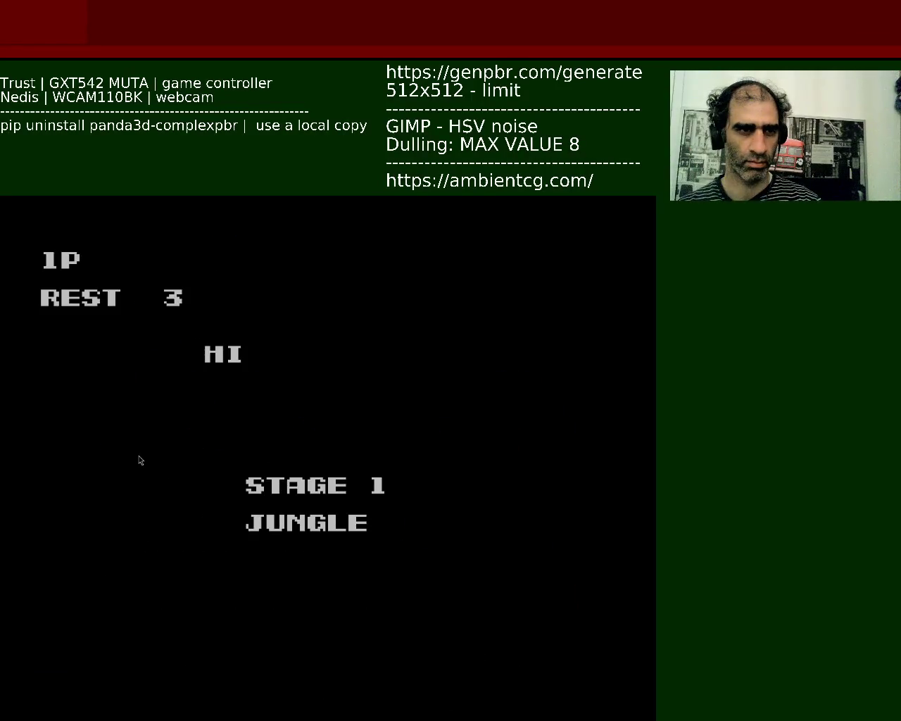
key("r")
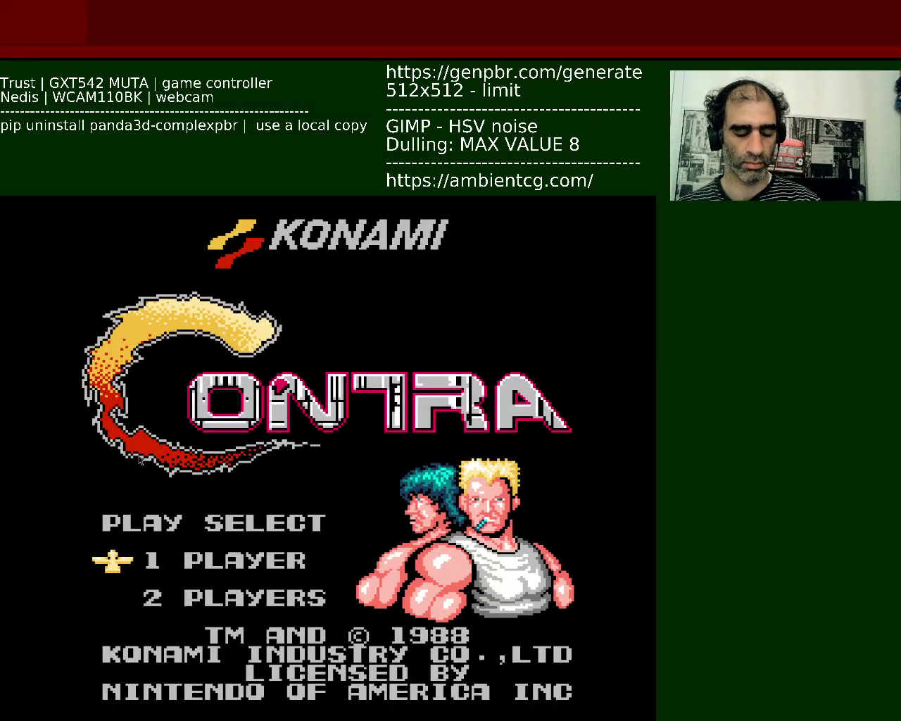
Reset again, start a fresh one-player game and run the soldier right in Stage 1
key("r")
key("Return")
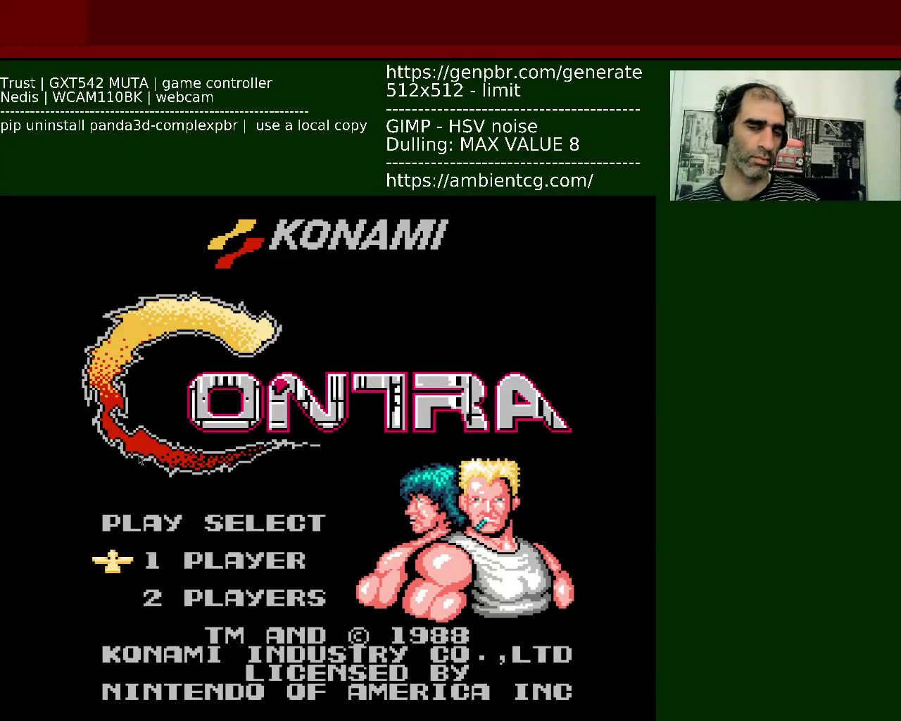
key("r")
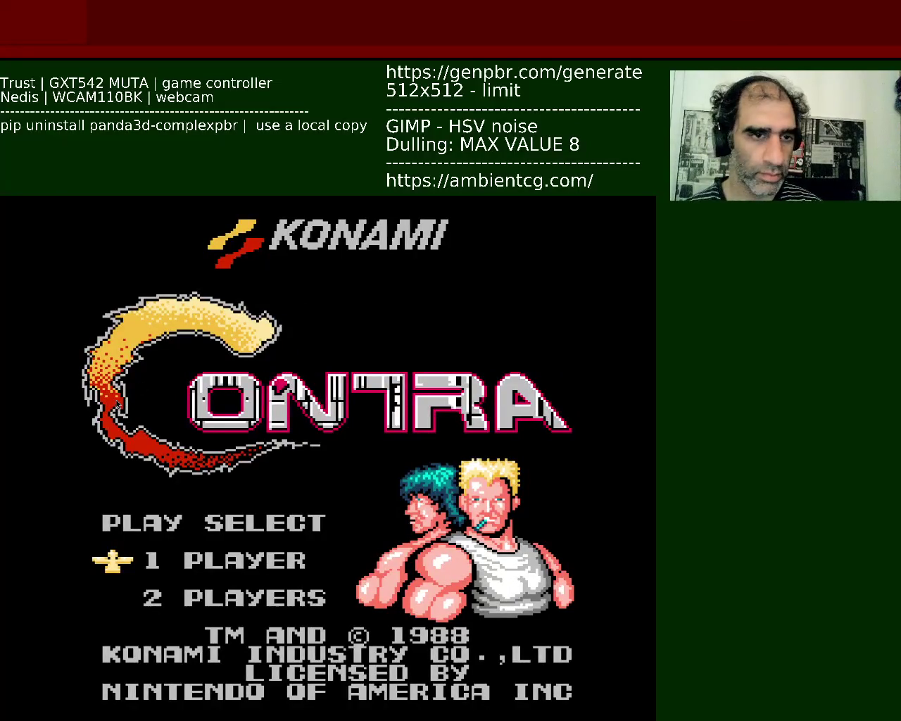
key("Return")
key("r")
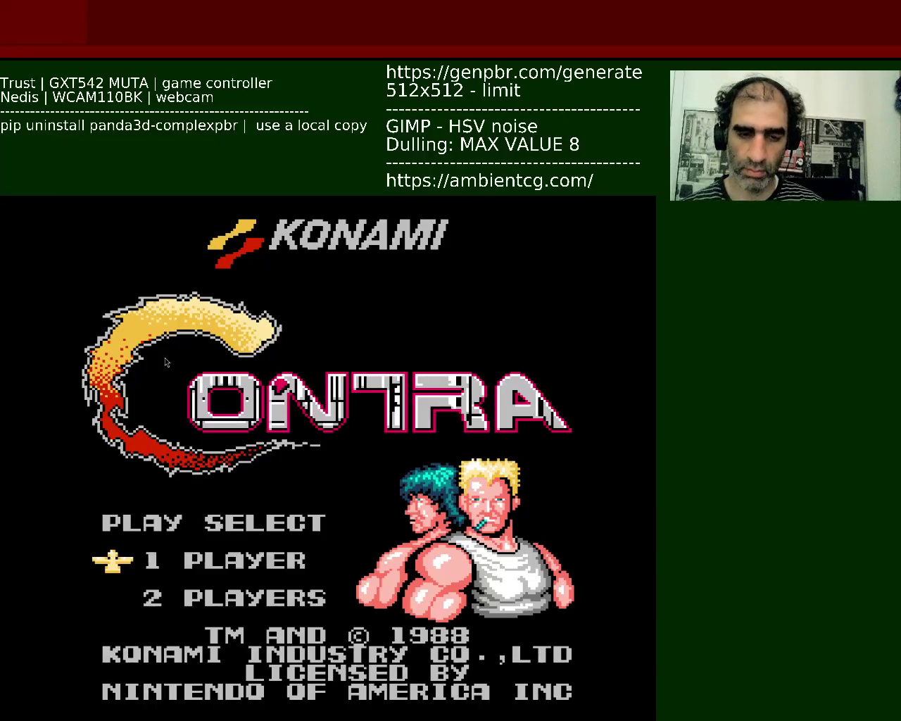
key("Return")
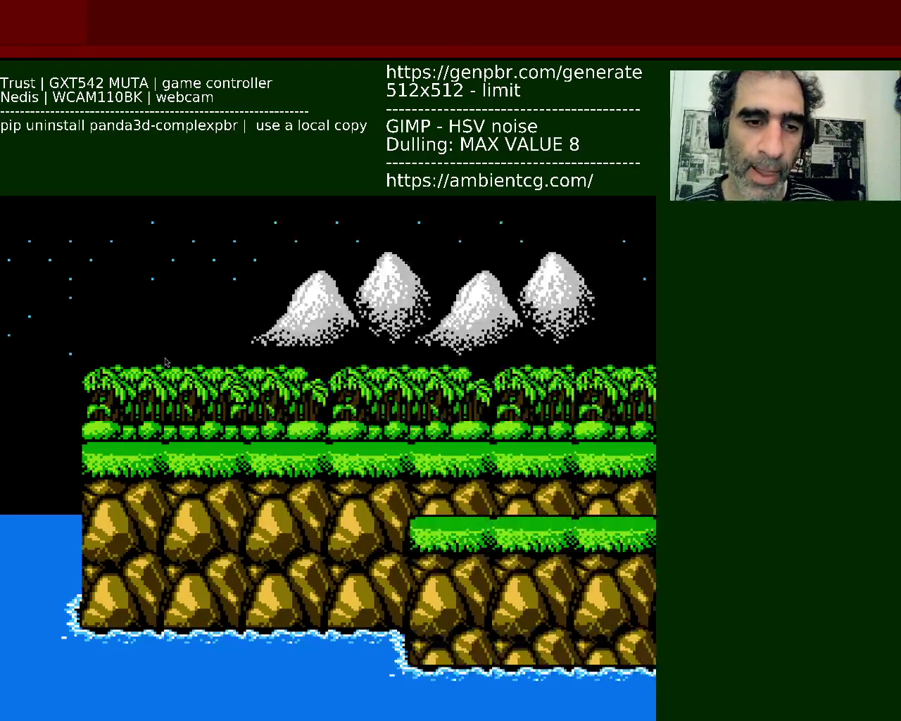
key("Right")
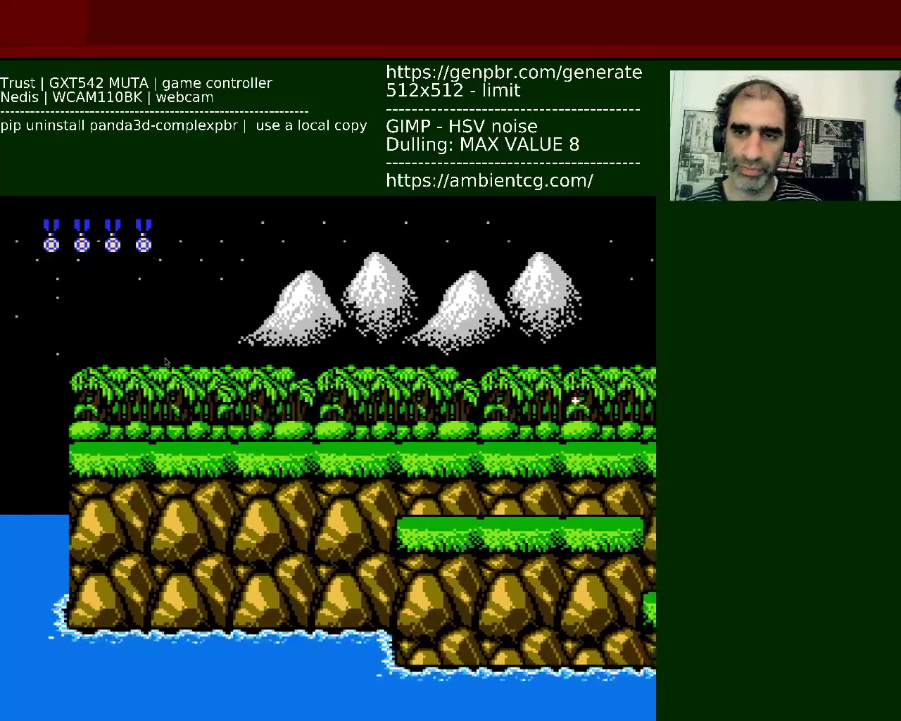
Jump along the jungle, drop to a lower ledge and destroy the wall sensor box
key("f")
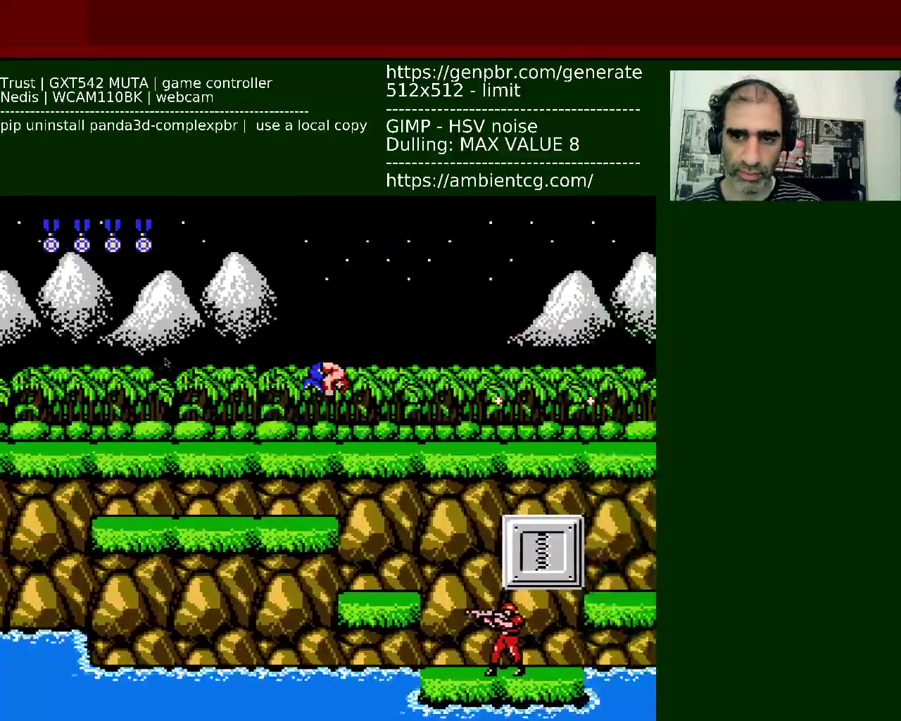
key("f")
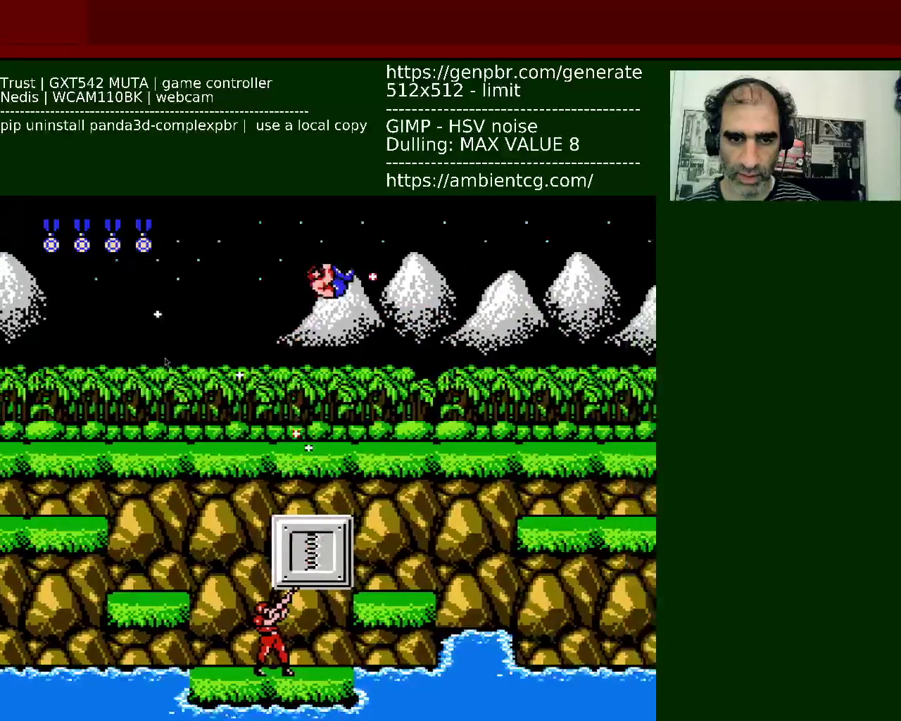
key("Down")
key("Right")
key("Left")
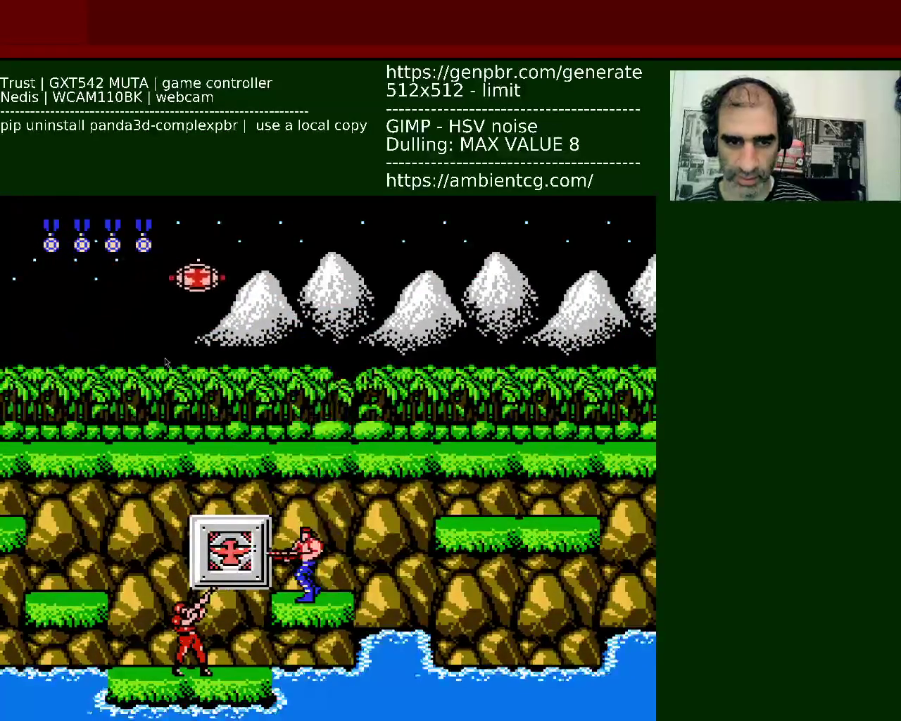
key("d")
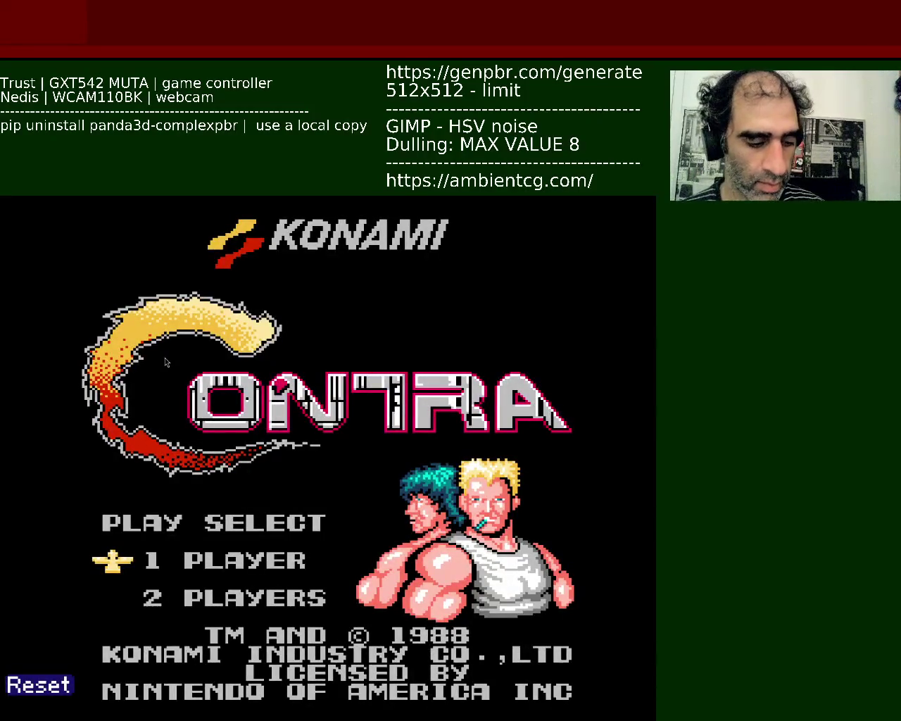
Start a new one-player Contra game and push right past the enemy soldiers
key("Return")
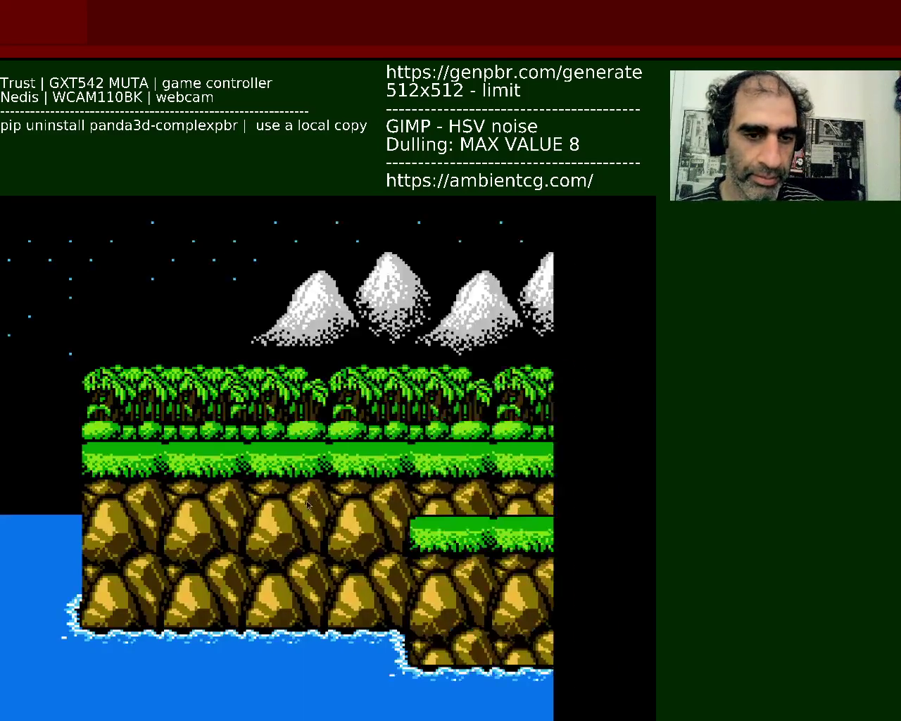
key("Right")
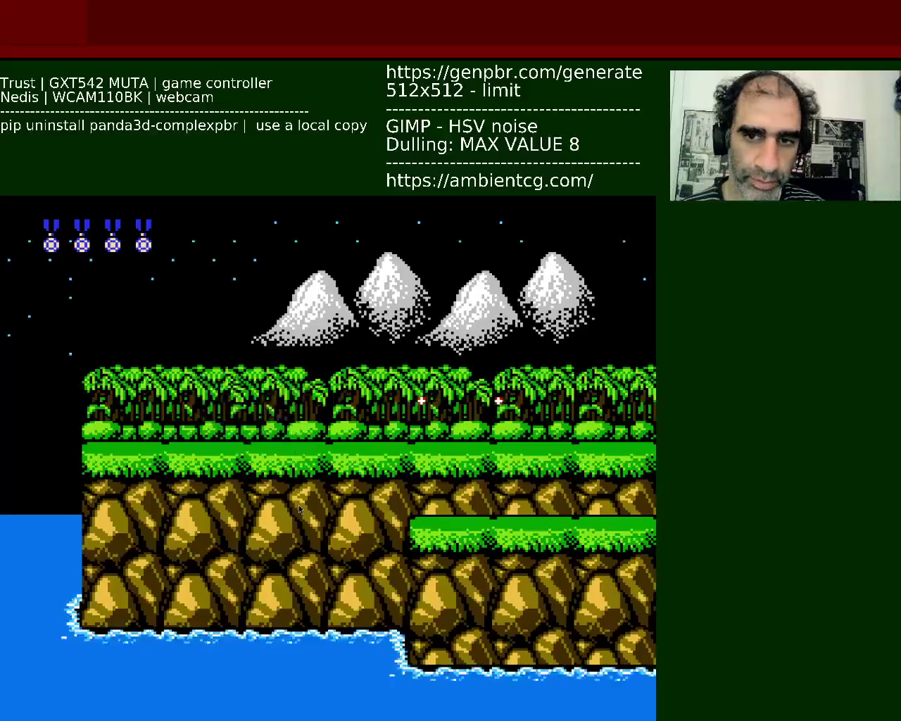
key("Right")
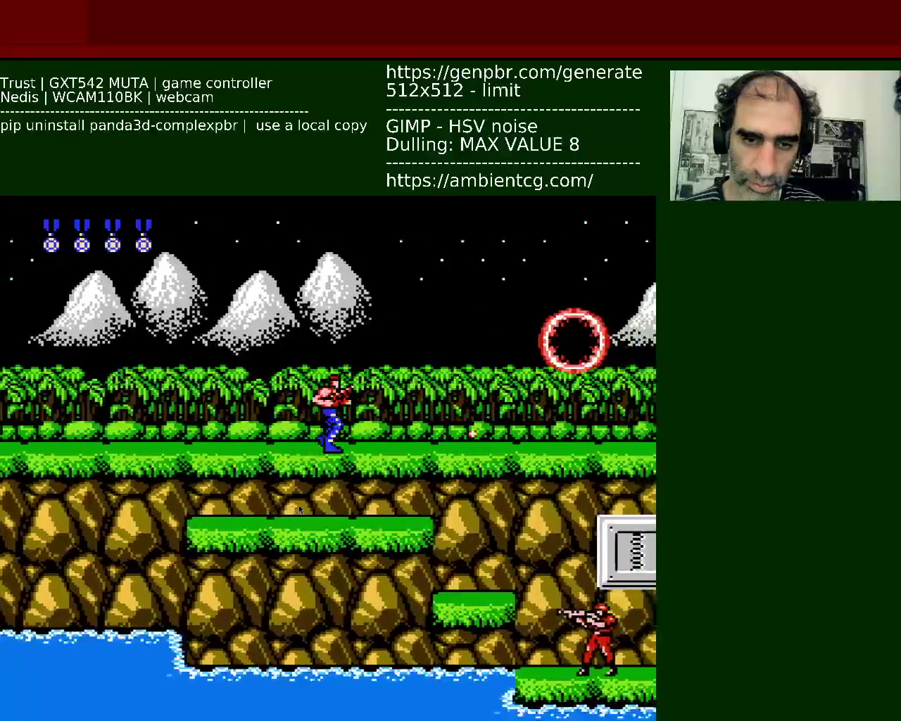
key("Right")
key("Right")
key("Right")
key("Right")
key("Right")
key("Down")
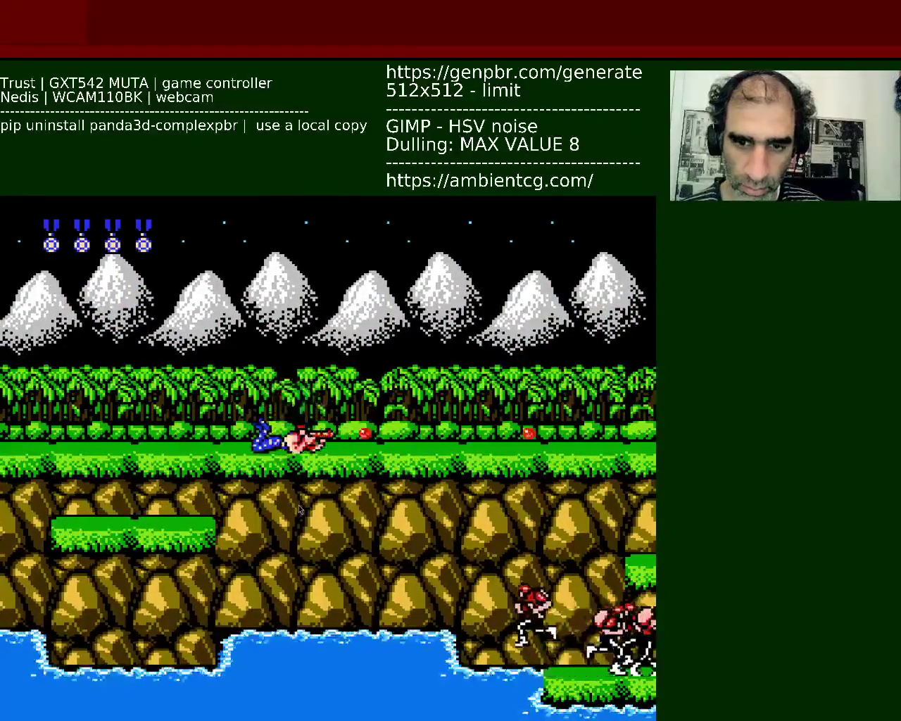
key("Right")
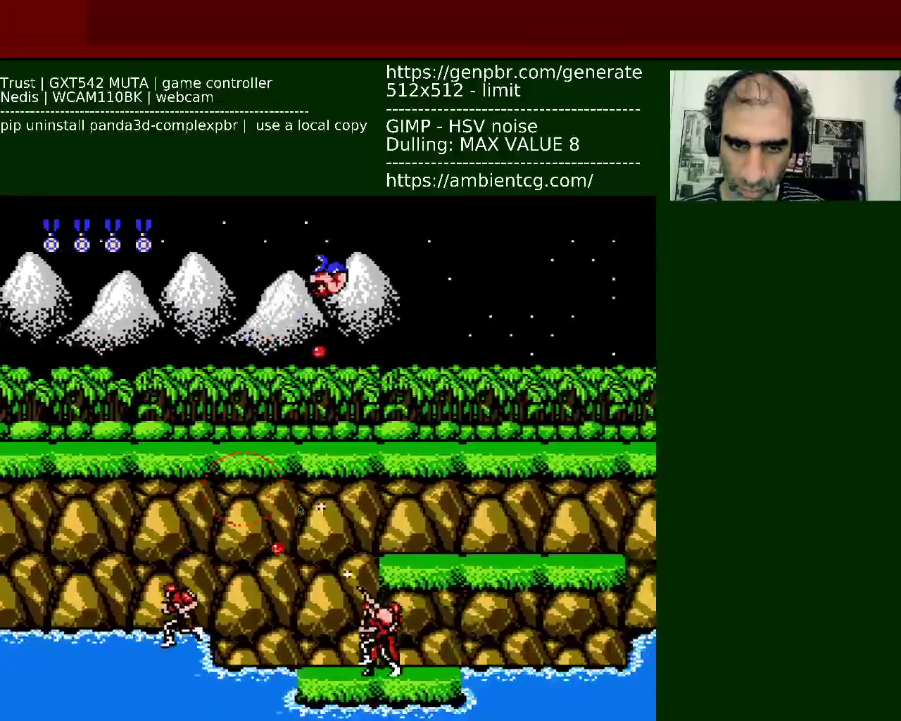
key("Right")
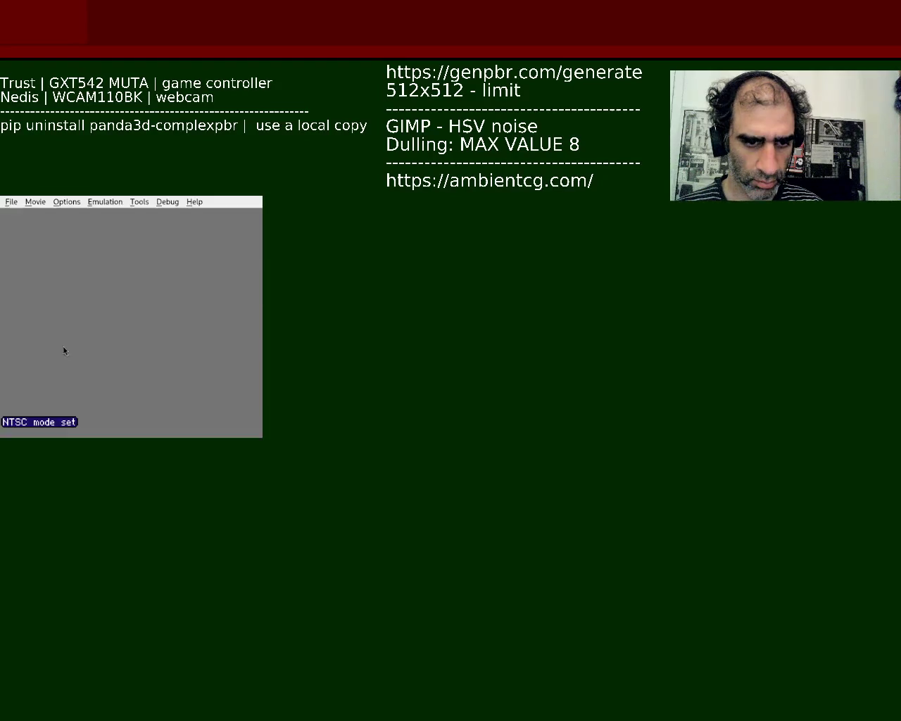
Switch FCEUX to fullscreen and start a one-player Top Gun game
key("alt+Return")
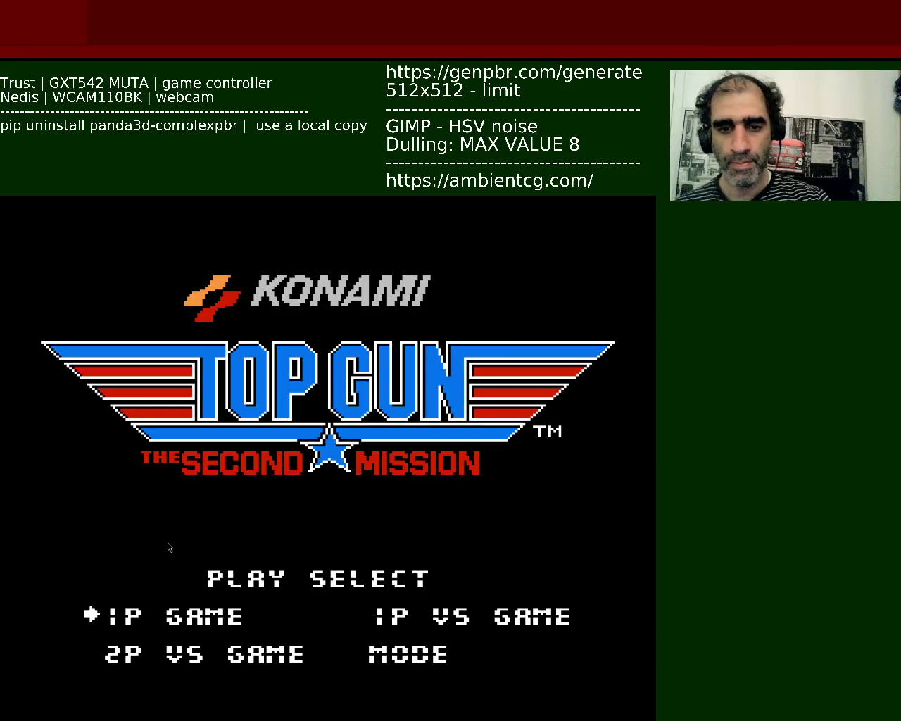
key("Return")
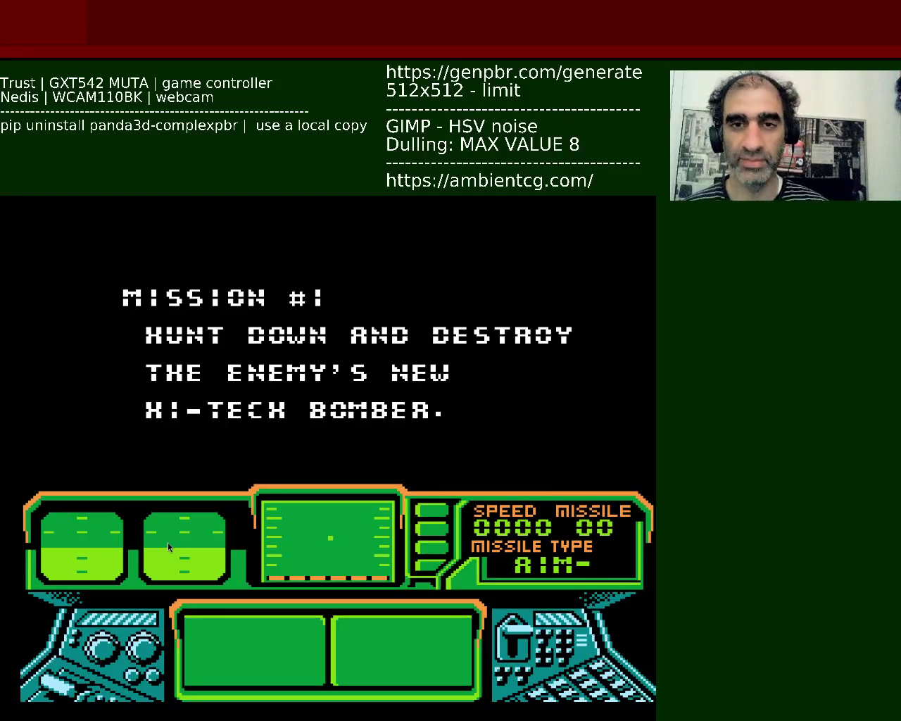
Skip the Mission #1 briefing, confirm the AIM-9 Sidewinder, and bank the jet in flight
key("Return")
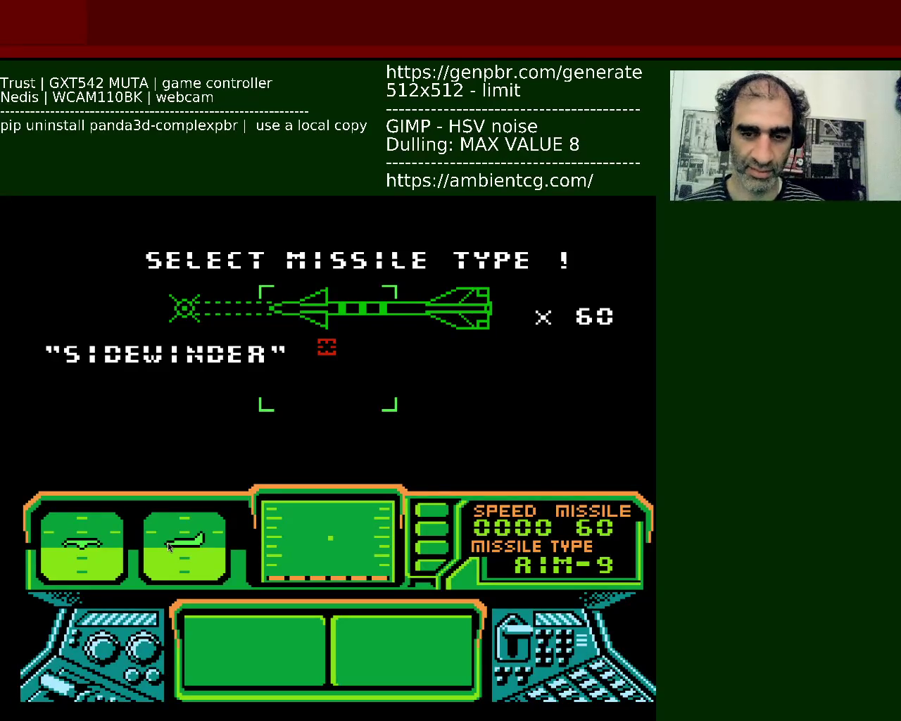
key("Return")
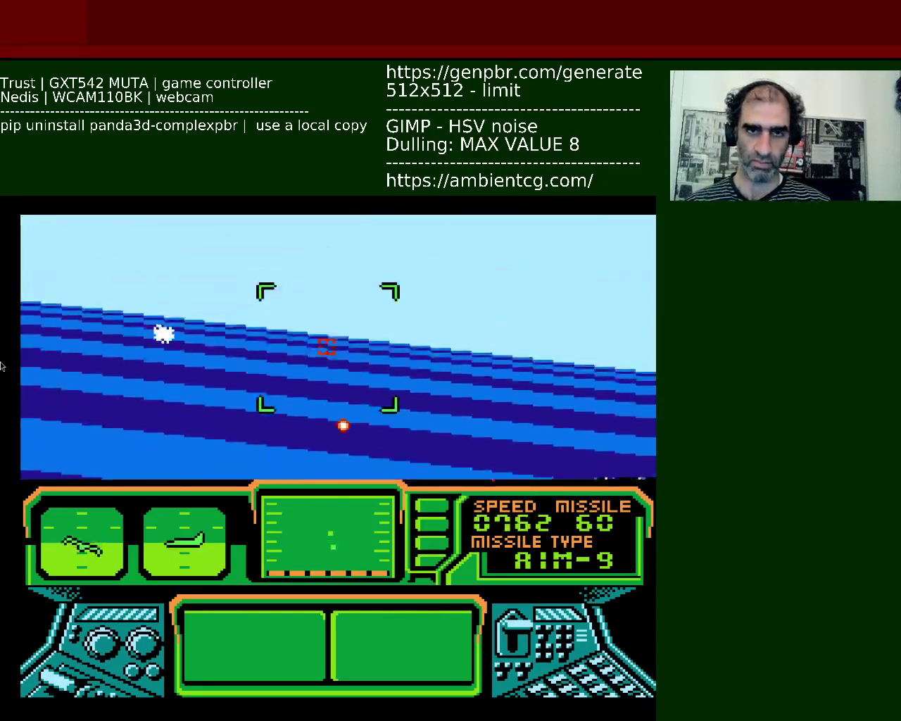
key("q")
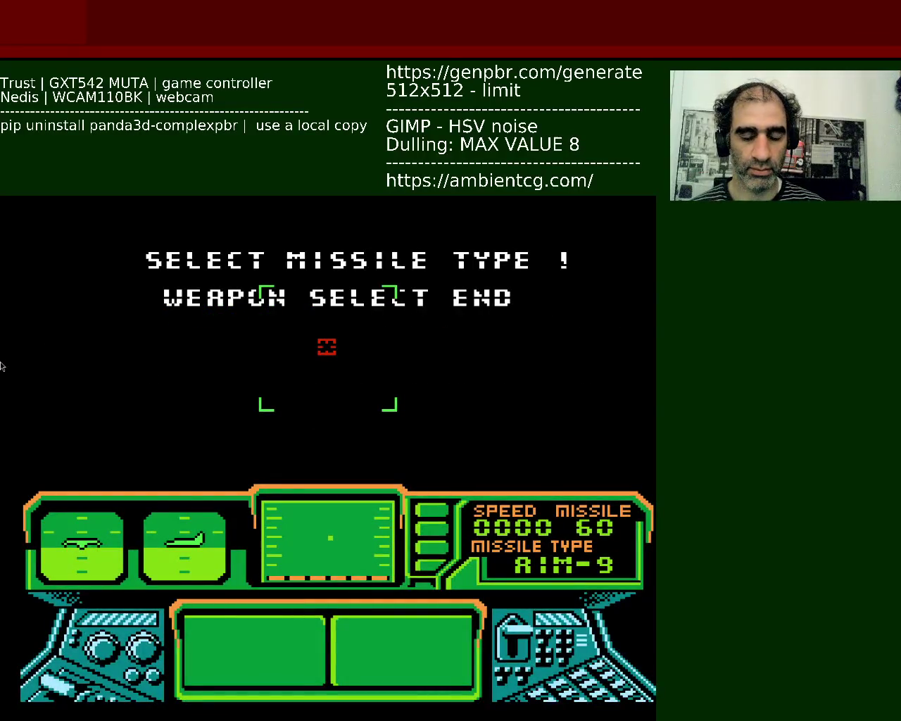
Begin the flight, reset the game, and run the emulator in a window instead of fullscreen
key("Return")
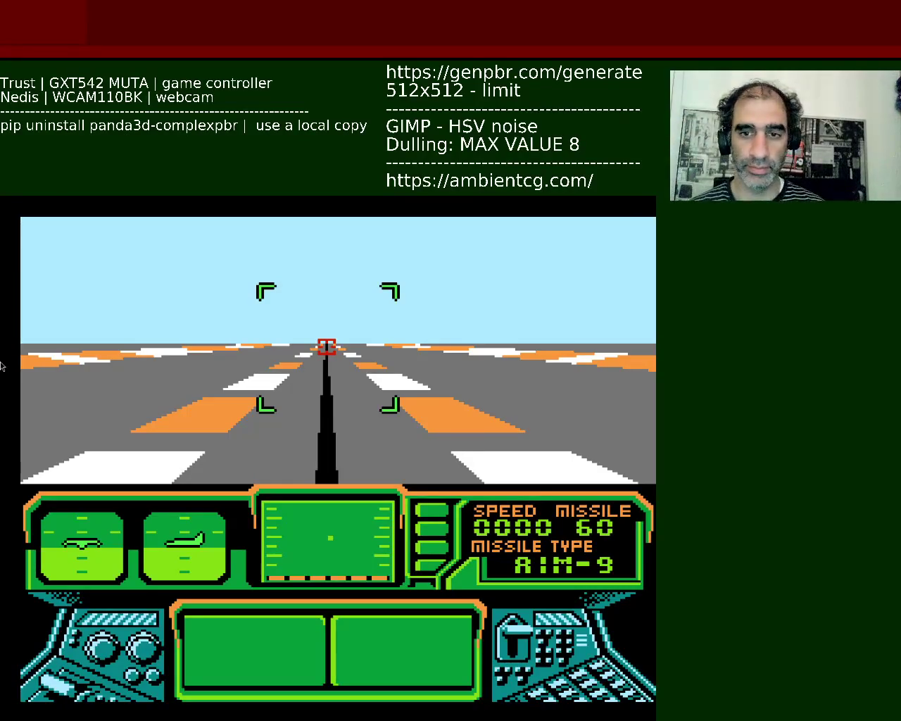
key("ctrl+r")
key("alt+Return")
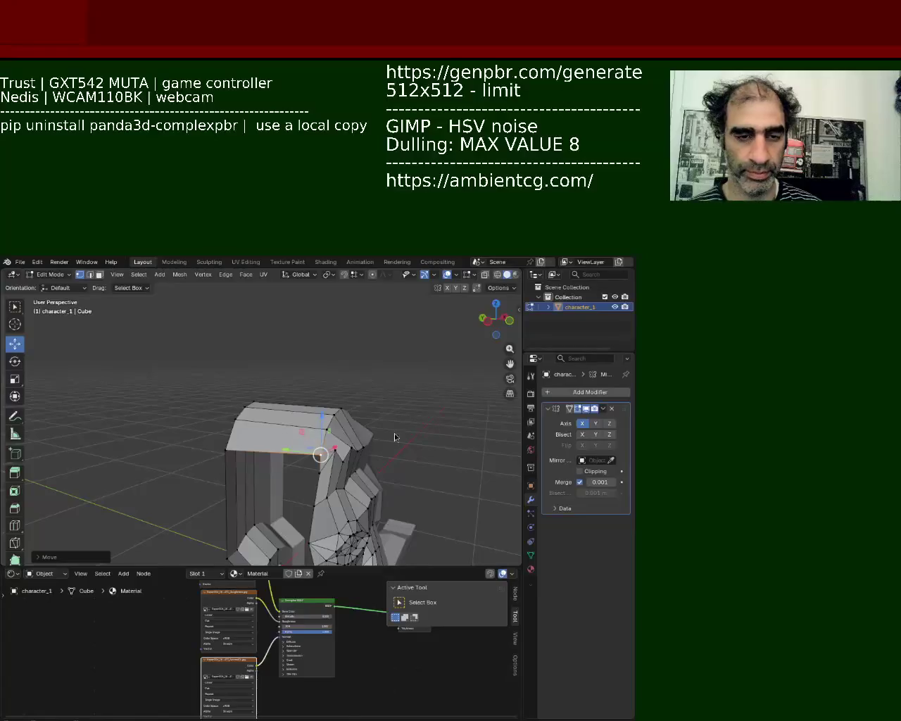
Move the selected top-of-head vertices vertically with two Z-constrained moves
mouse_move(184, 459)
middle_mouse_down()
mouse_move(329, 335)
mouse_move(264, 372)
middle_mouse_up()
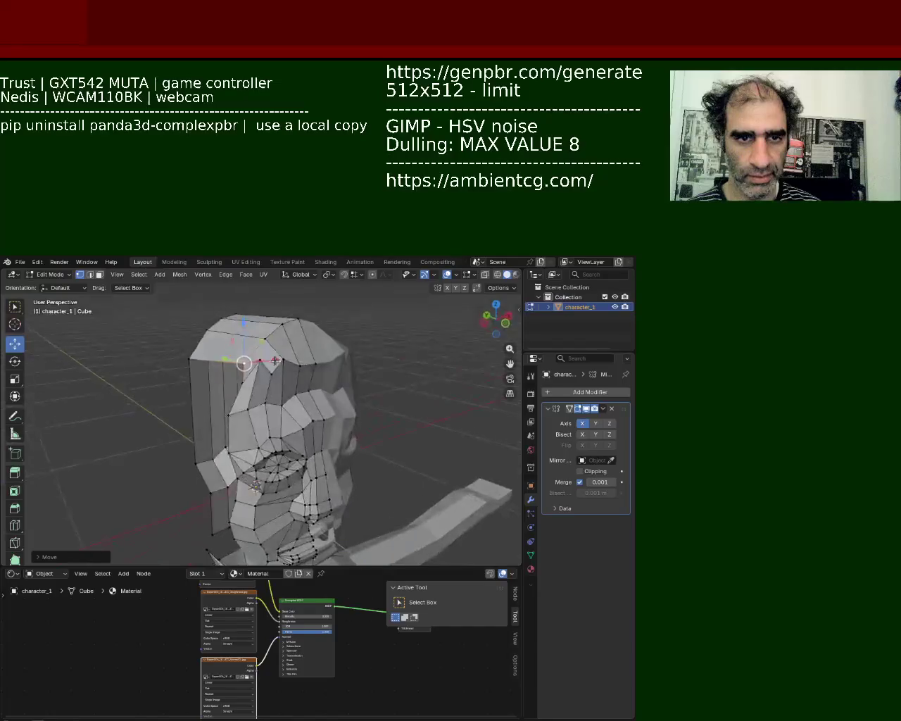
key("g")
key("z")
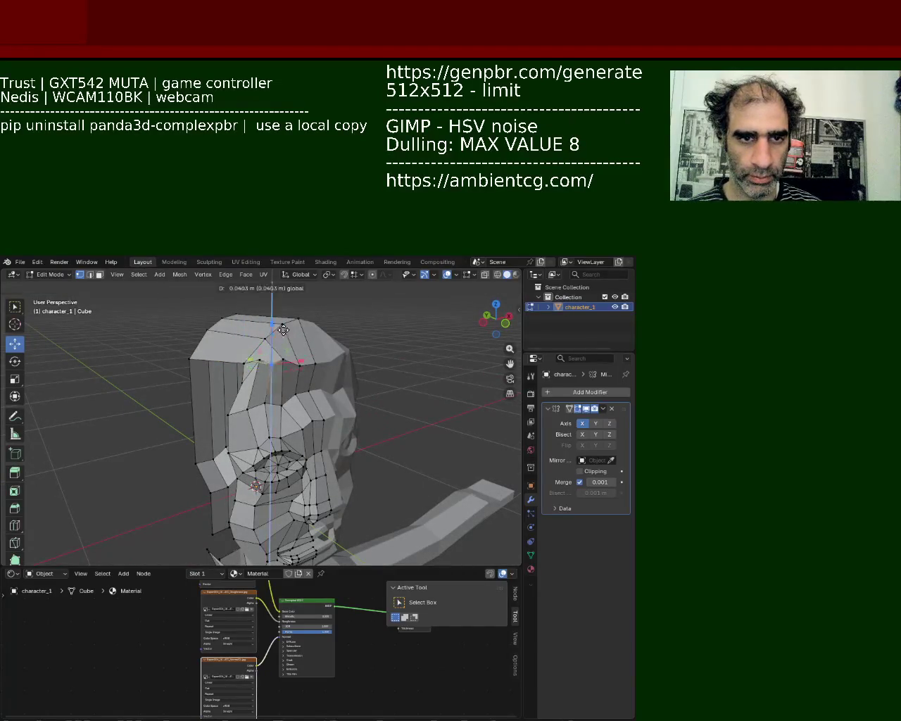
left_click(282, 329)
mouse_move(283, 329)
middle_mouse_down()
mouse_move(185, 315)
mouse_move(212, 493)
mouse_move(242, 449)
middle_mouse_up()
key("g")
key("z")
left_click(185, 314)
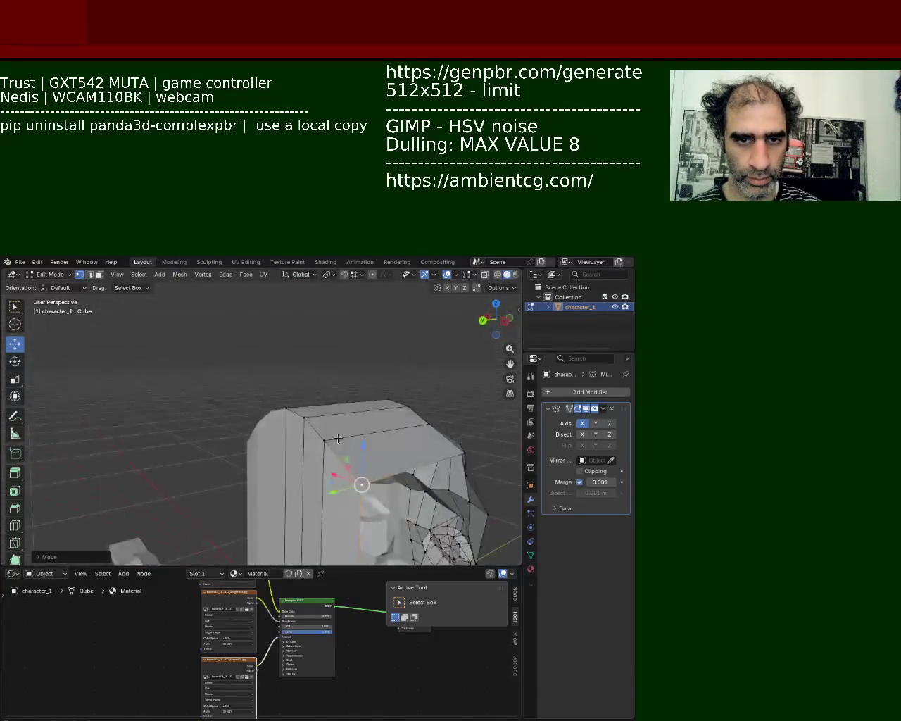
Select the head's top edge and lower front edge and move them vertically
left_click(167, 430)
left_click(301, 429, "shift")
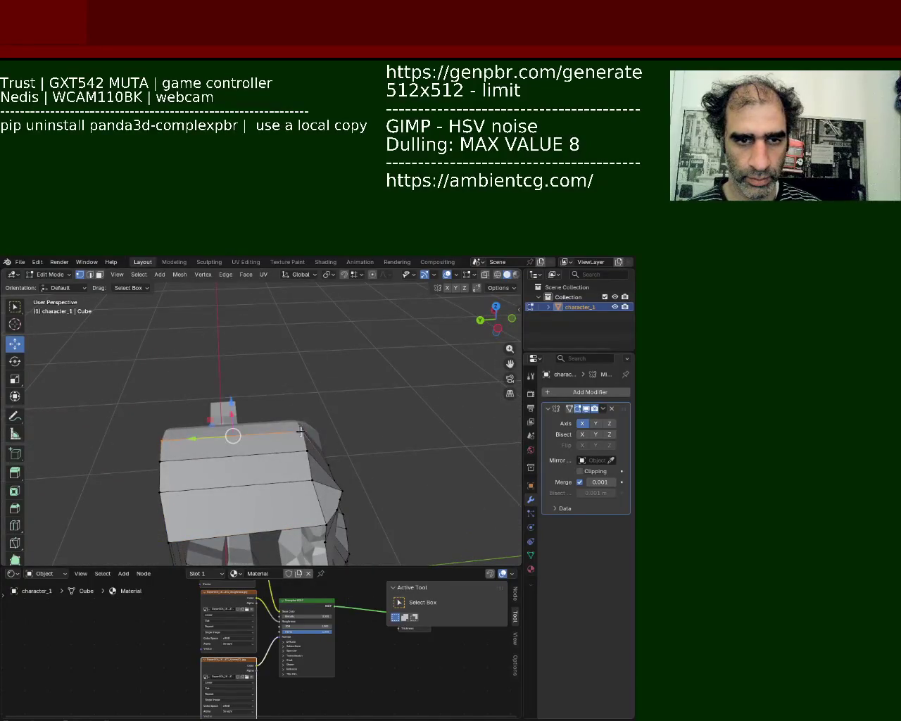
middle_click_drag(249, 472, 386, 449)
key("ctrl+z")
left_click(234, 364)
left_click(256, 453, "shift")
middle_click_drag(257, 453, 333, 370)
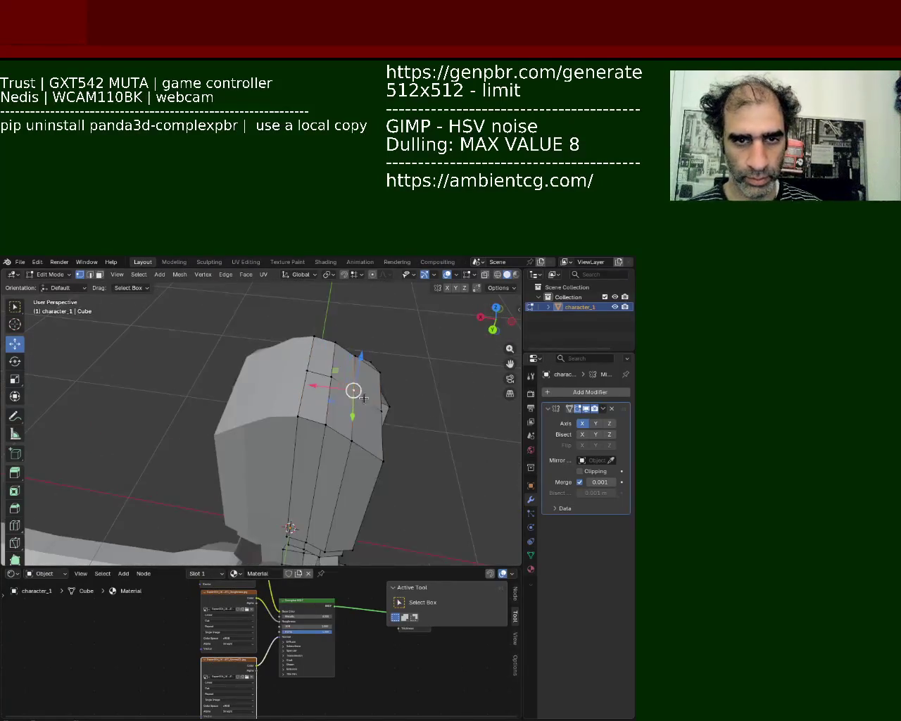
left_click_drag(352, 345, 310, 331)
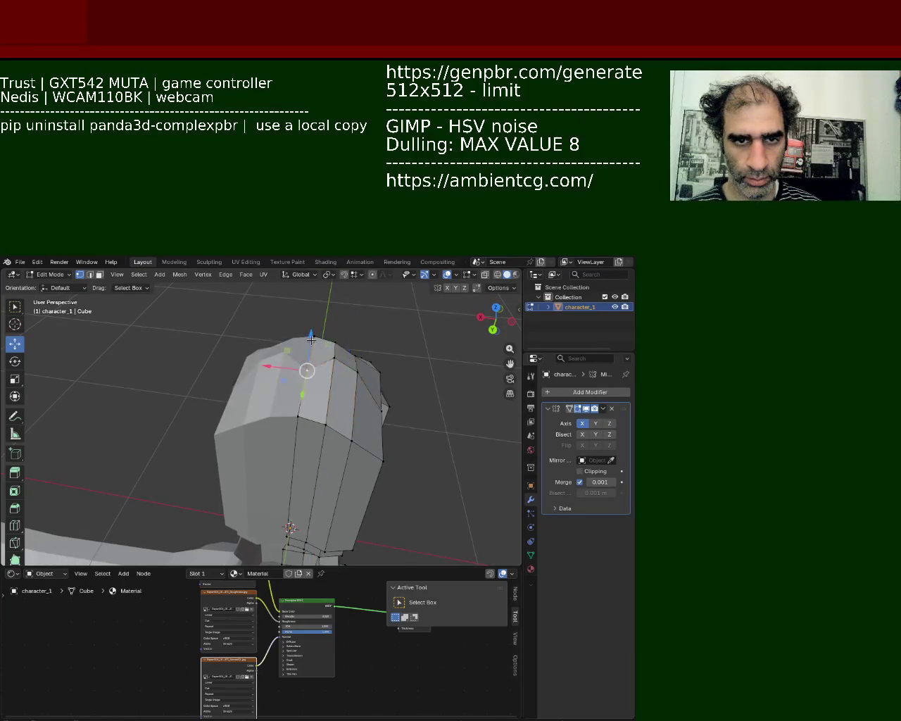
mouse_move(310, 366)
middle_mouse_down()
mouse_move(318, 365)
mouse_move(254, 396)
mouse_move(287, 402)
mouse_move(280, 467)
middle_mouse_up()
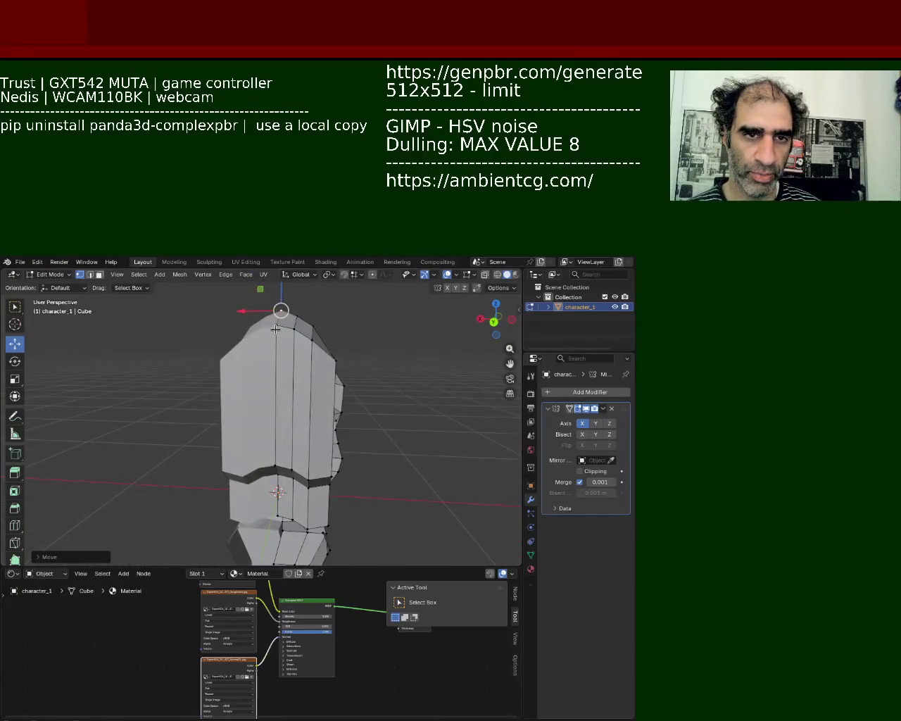
Select the head's front column and shift the top-of-head vertices sideways
left_click(276, 467)
right_click(275, 467)
key("Escape")
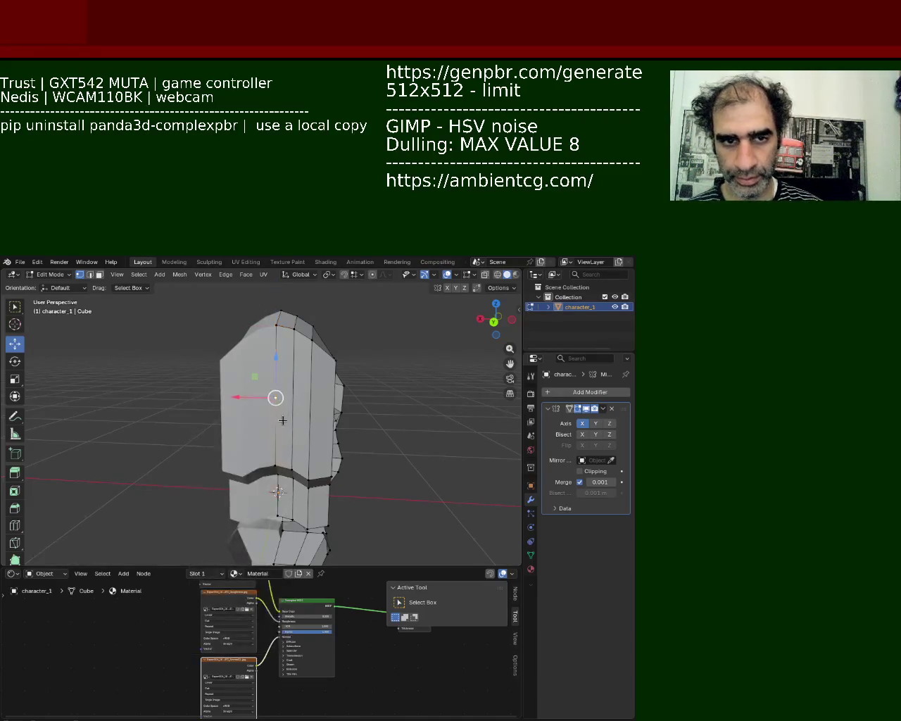
middle_click_drag(275, 467, 333, 343)
left_click(303, 414)
middle_click_drag(314, 421, 279, 415)
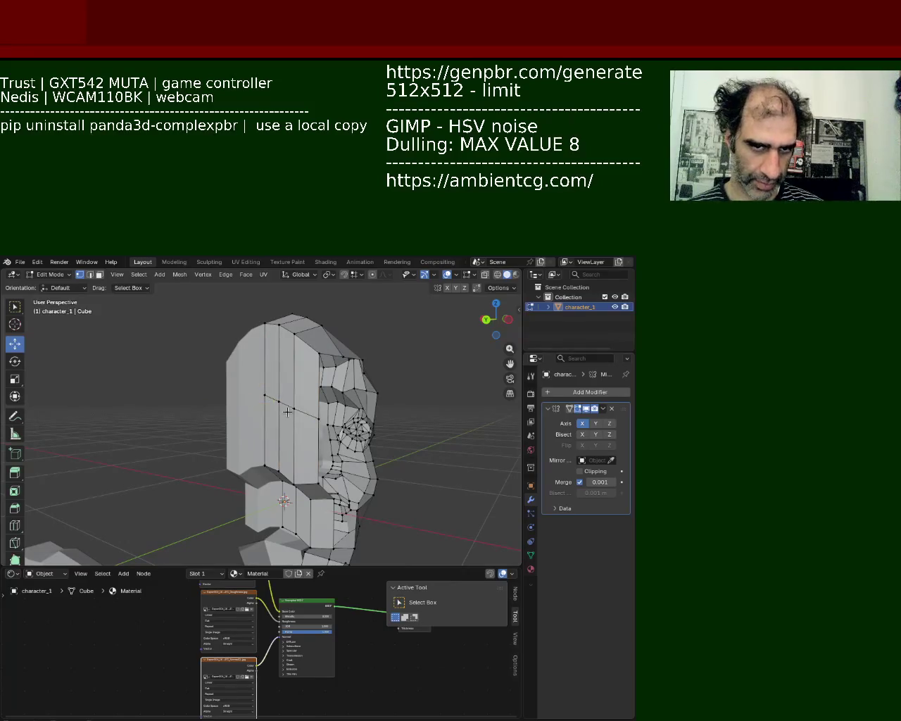
middle_click_drag(326, 407, 268, 408)
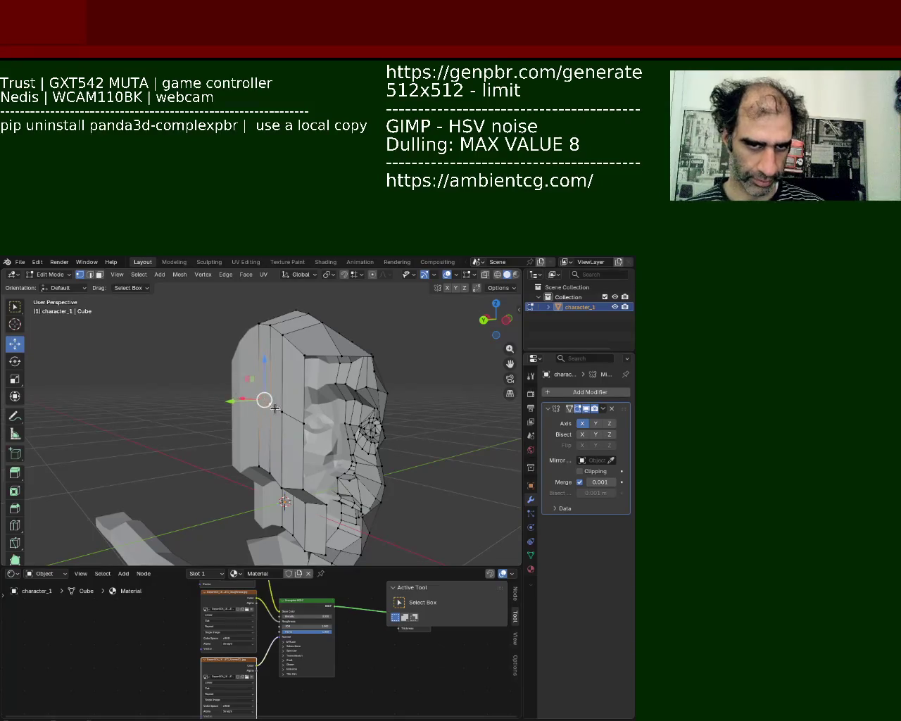
mouse_move(262, 399)
left_mouse_down()
mouse_move(223, 413)
mouse_move(237, 402)
left_mouse_up()
middle_click_drag(237, 402, 287, 376)
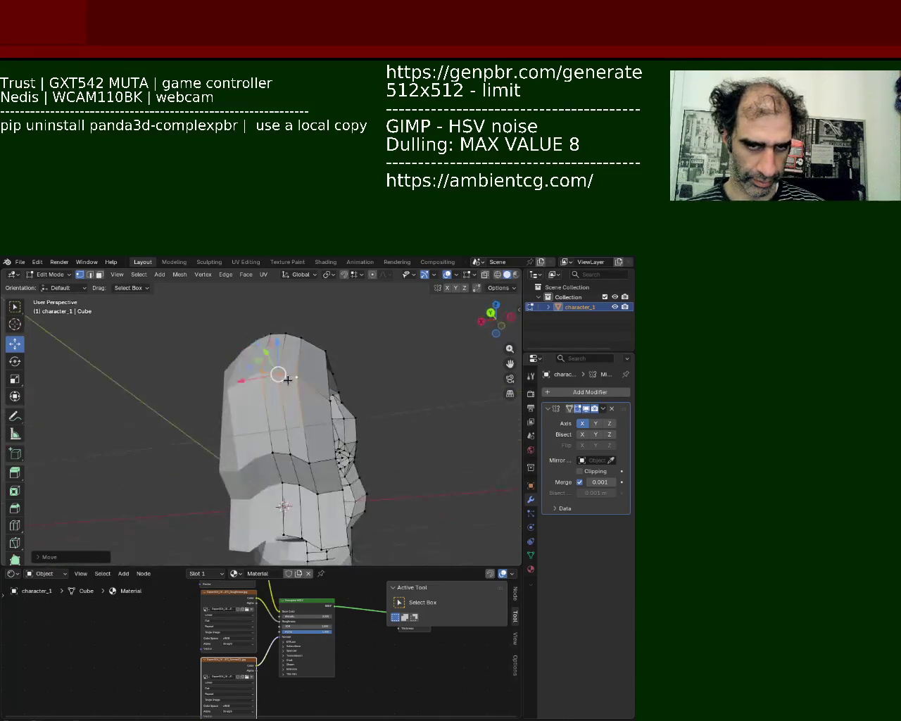
left_click_drag(265, 372, 278, 374)
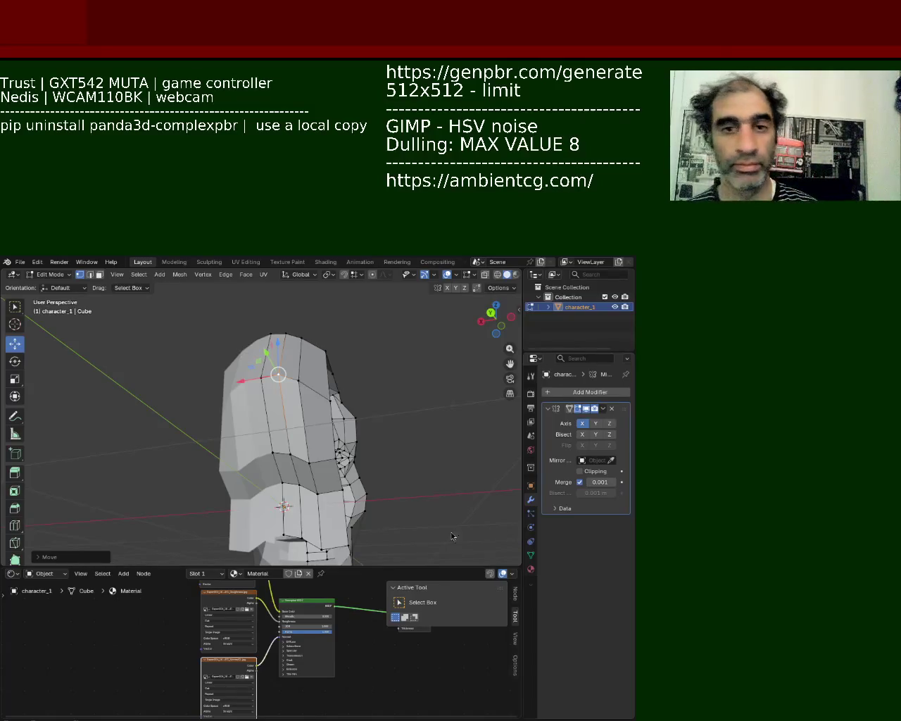
mouse_move(305, 451)
middle_mouse_down()
mouse_move(284, 411)
mouse_move(285, 429)
middle_mouse_up()
Move the selection, then lower the front strip of faces along Z
key("g")
left_click(279, 480)
middle_click_drag(279, 480, 279, 485)
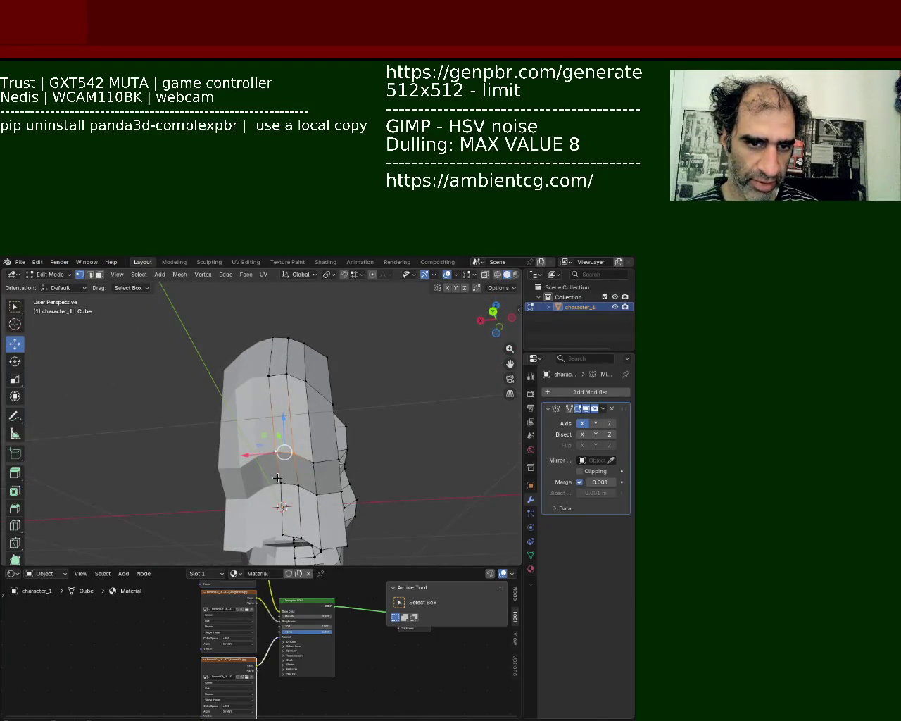
left_click(302, 480)
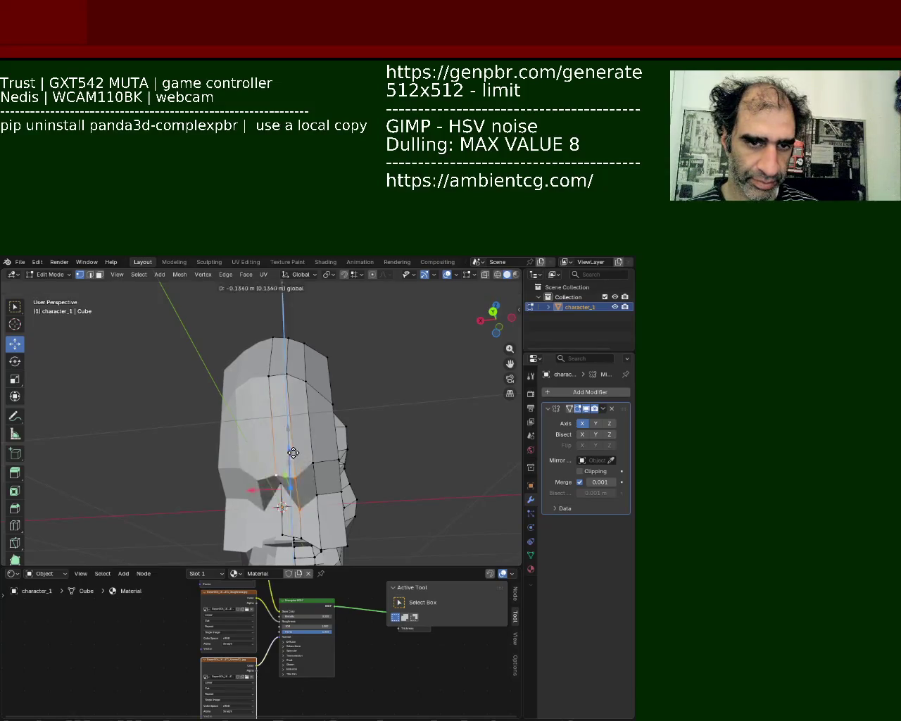
left_click_drag(286, 435, 289, 446)
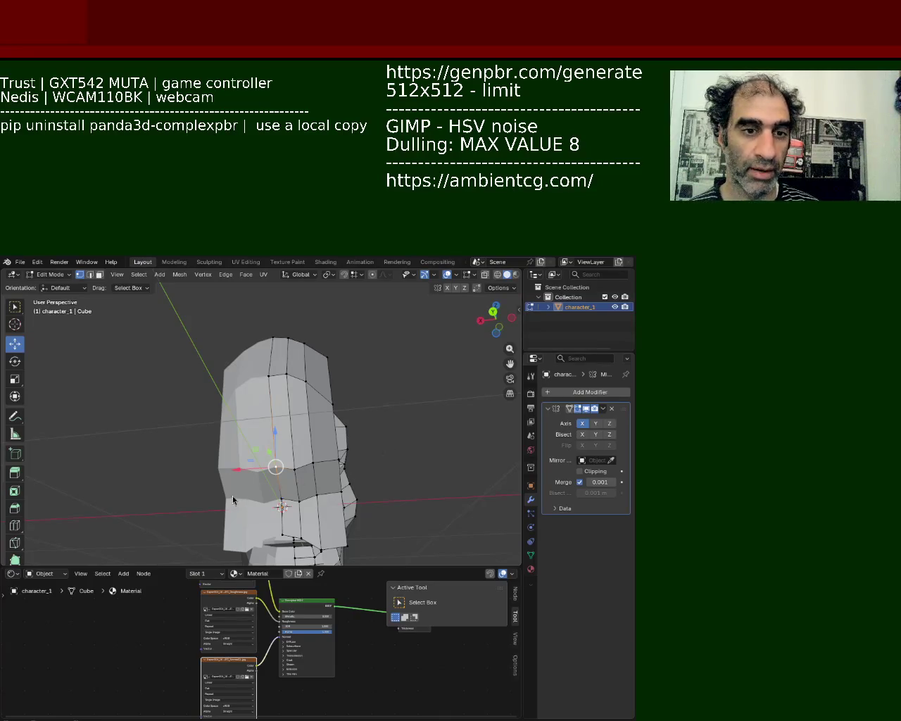
mouse_move(288, 356)
middle_mouse_down()
mouse_move(337, 356)
mouse_move(321, 370)
mouse_move(195, 418)
middle_mouse_up()
Select the top vertices and the four vertices of the front quad face
left_click(184, 310, "shift")
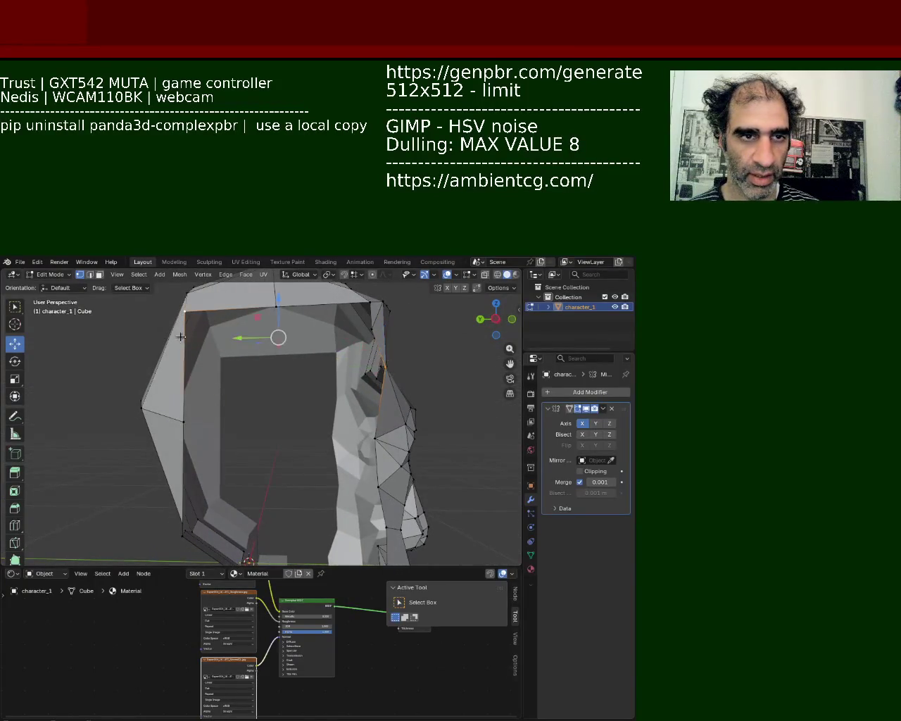
left_click(181, 426, "shift")
left_click(279, 306, "shift")
middle_click_drag(280, 305, 273, 343)
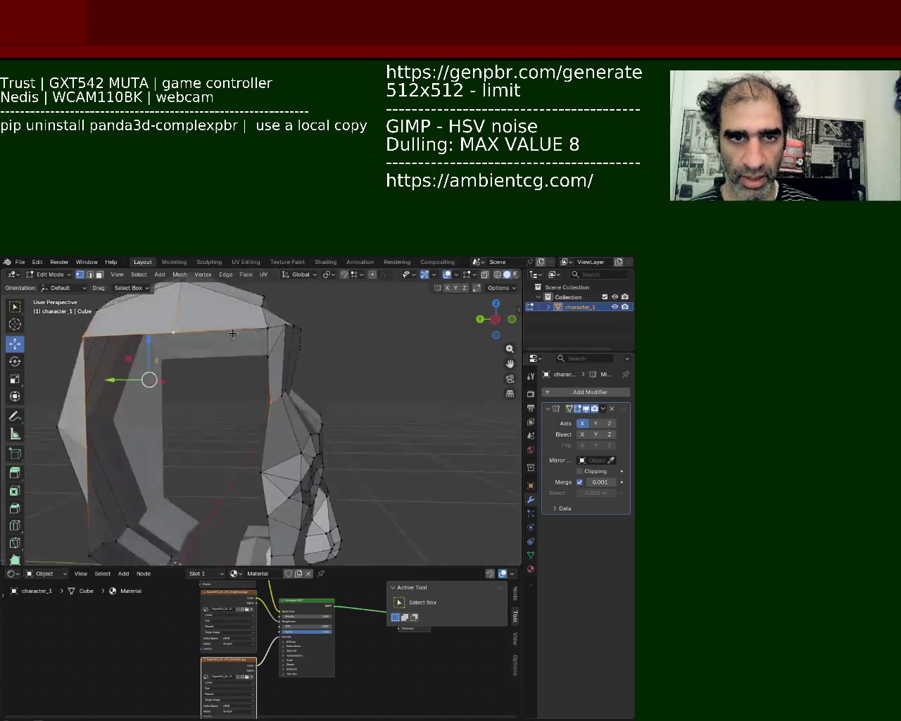
left_click(262, 337, "shift")
left_click(259, 339, "shift")
left_click(259, 345, "shift")
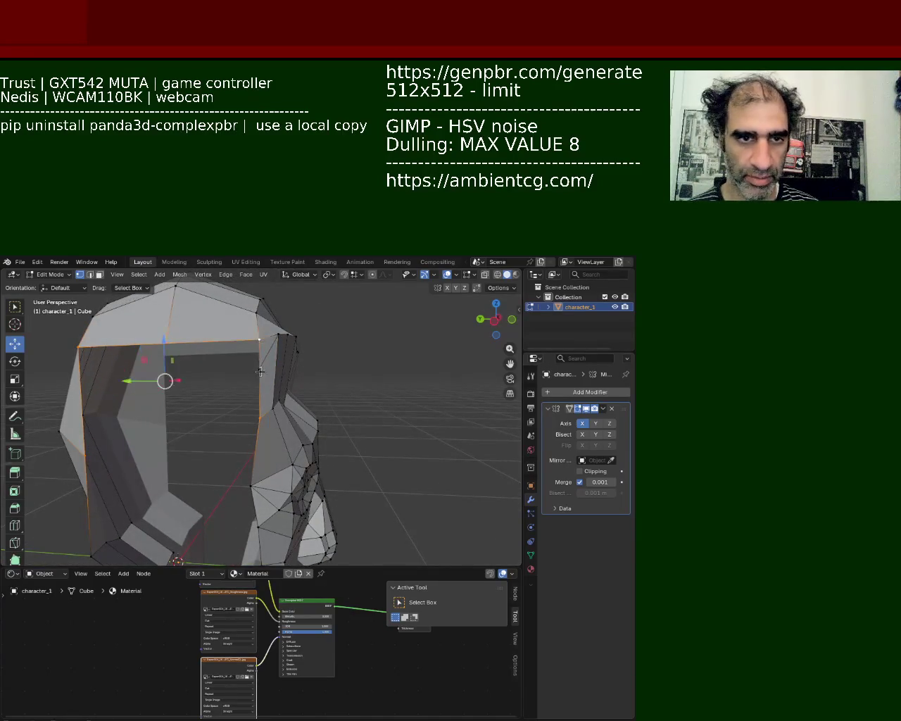
left_click(255, 373, "shift")
mouse_move(255, 373)
middle_mouse_down()
mouse_move(294, 354)
mouse_move(247, 324)
mouse_move(172, 336)
mouse_move(176, 413)
mouse_move(221, 338)
mouse_move(133, 353)
mouse_move(239, 338)
mouse_move(251, 426)
middle_mouse_up()
Lower a centre-line vertex on the head's lower edge by about 0.0326 m
left_click(290, 489)
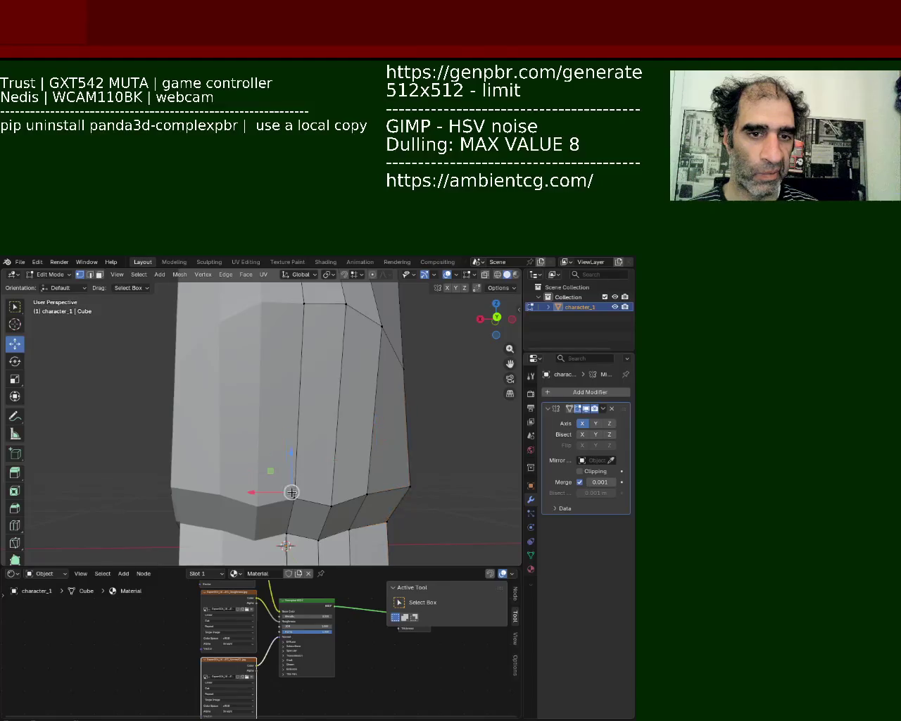
left_click_drag(291, 492, 292, 505)
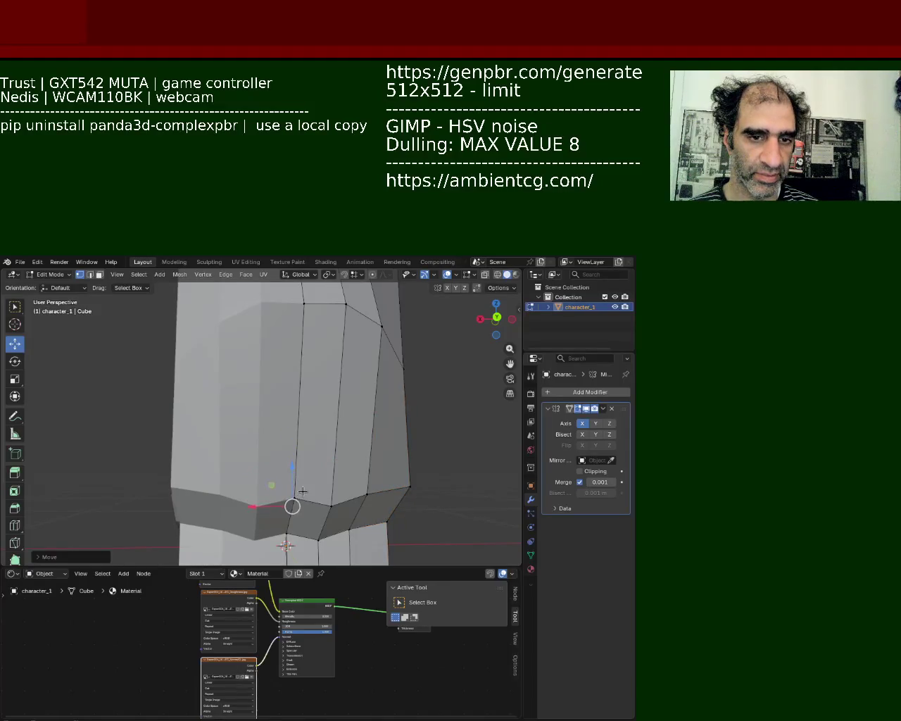
key("ctrl+z")
mouse_move(293, 492)
left_mouse_down()
mouse_move(295, 468)
mouse_move(294, 510)
left_mouse_up()
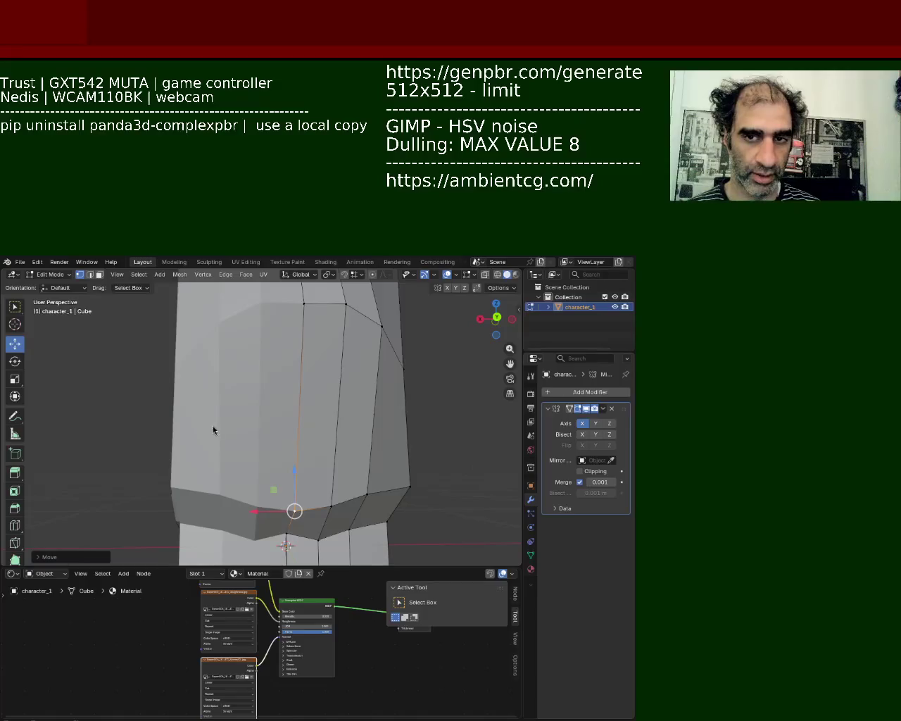
Raise a vertex on top of the head along Z
mouse_move(186, 438)
middle_mouse_down()
mouse_move(128, 349)
mouse_move(260, 381)
mouse_move(306, 381)
middle_mouse_up()
left_click(215, 365)
left_click_drag(215, 338, 227, 326)
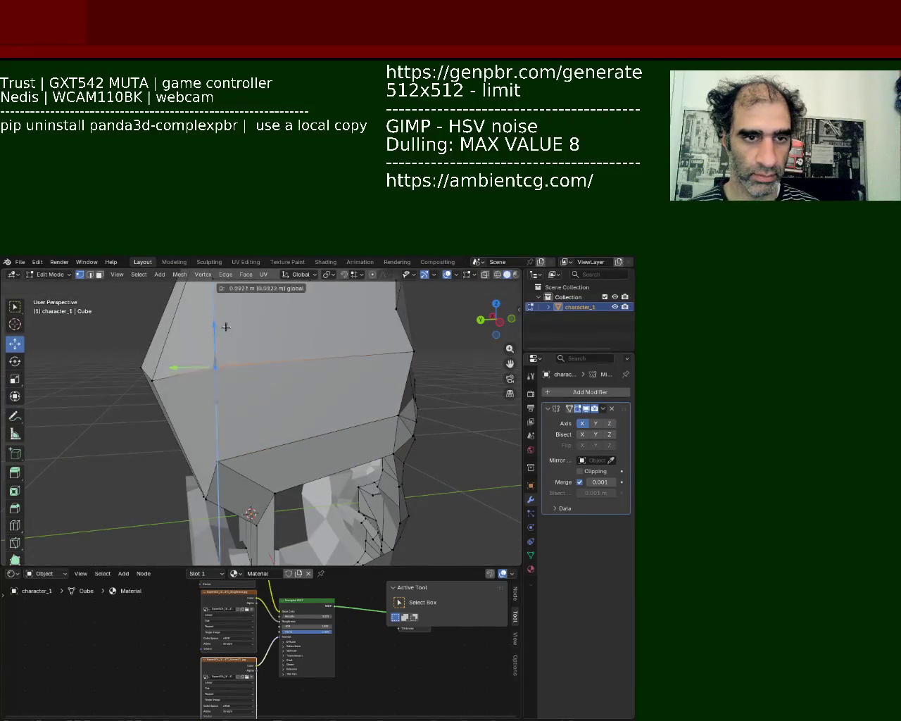
left_click(227, 326)
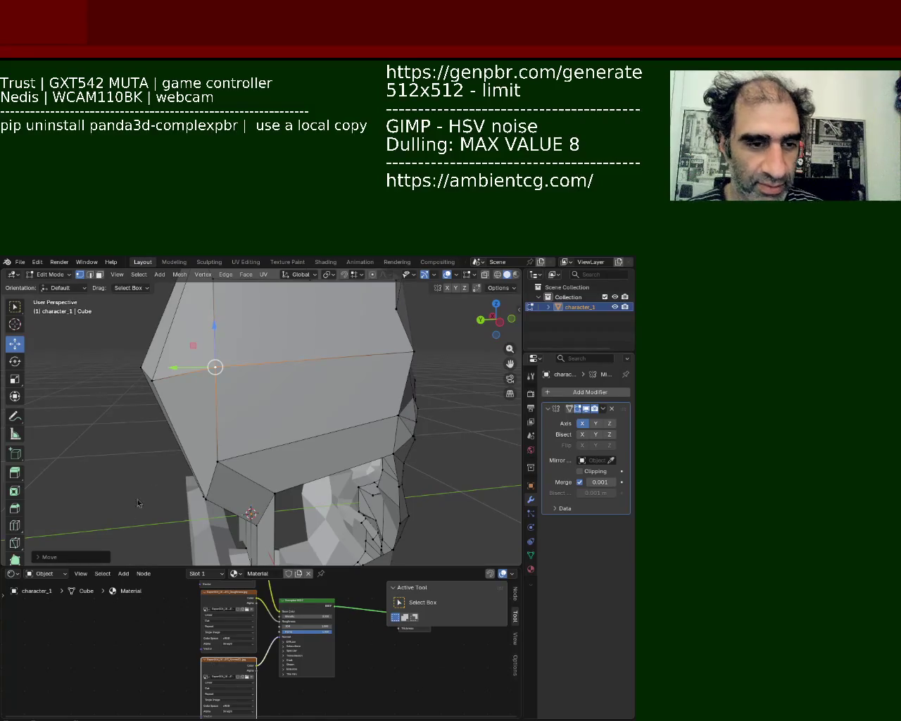
Select the side, lower-edge and top-edge vertices and shift them -0.0568 m along X
mouse_move(320, 378)
middle_mouse_down()
mouse_move(308, 459)
mouse_move(232, 456)
middle_mouse_up()
left_click(232, 456)
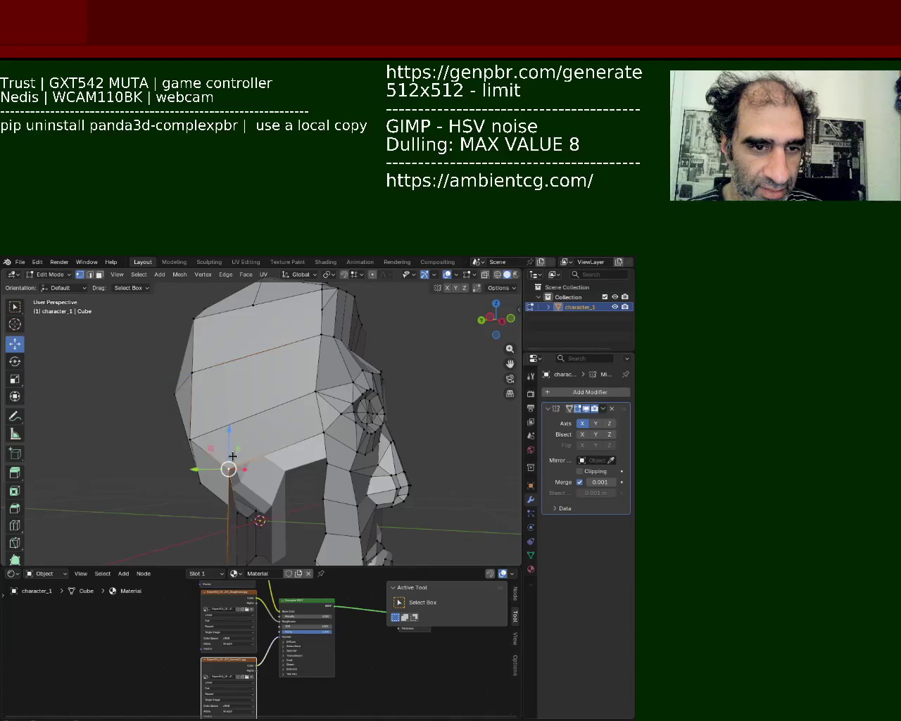
middle_click_drag(335, 444, 344, 443)
left_click(344, 444, "shift")
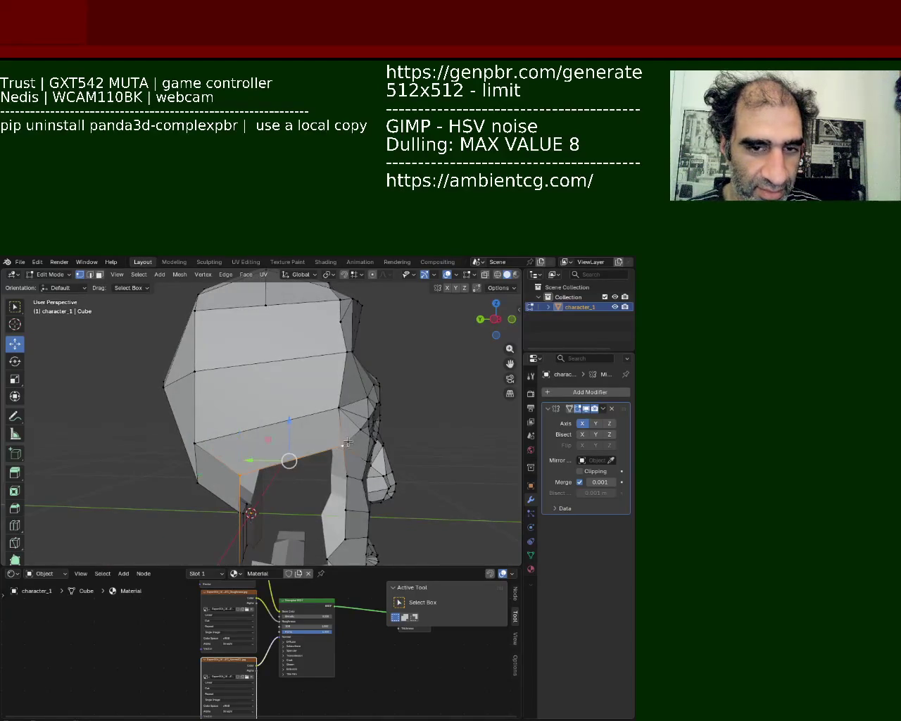
left_click(262, 310, "shift")
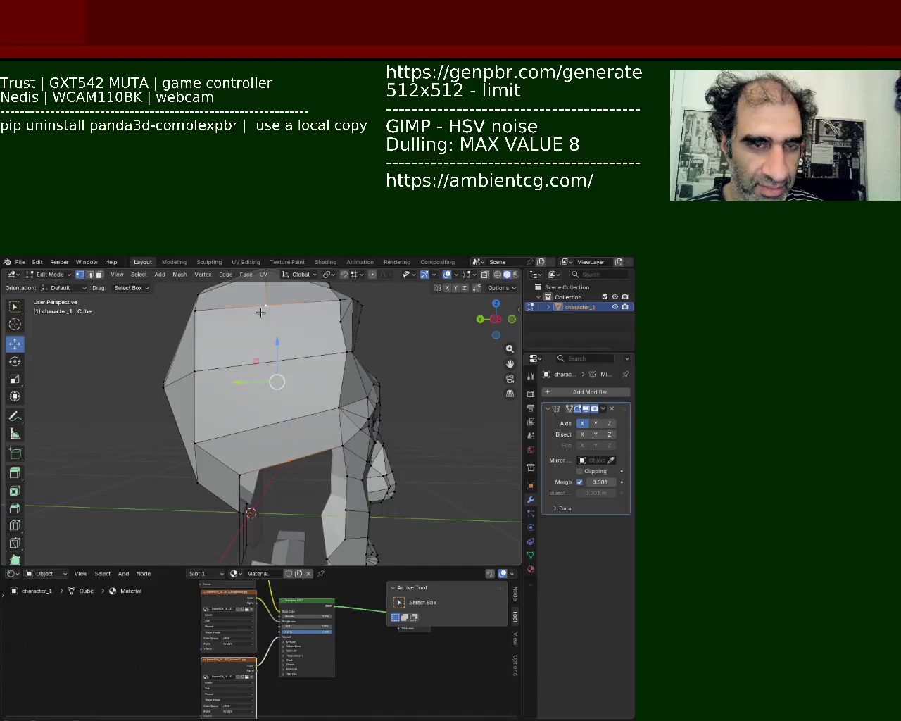
middle_click_drag(261, 312, 319, 440)
left_click(319, 440, "shift")
left_click(319, 440, "shift")
key("g")
key("x")
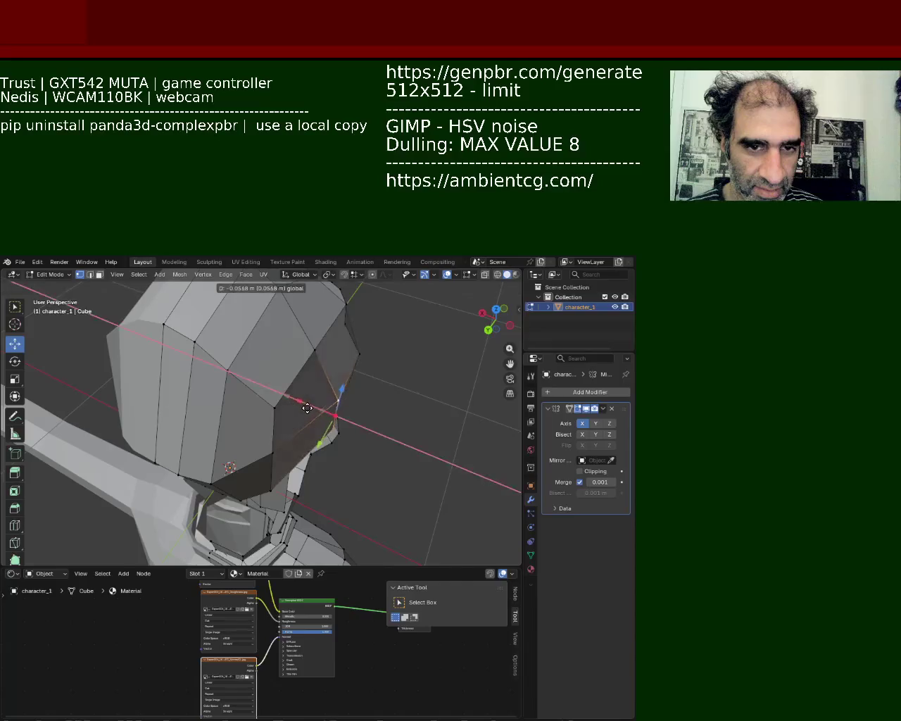
left_click(307, 408)
middle_click_drag(333, 415, 231, 368)
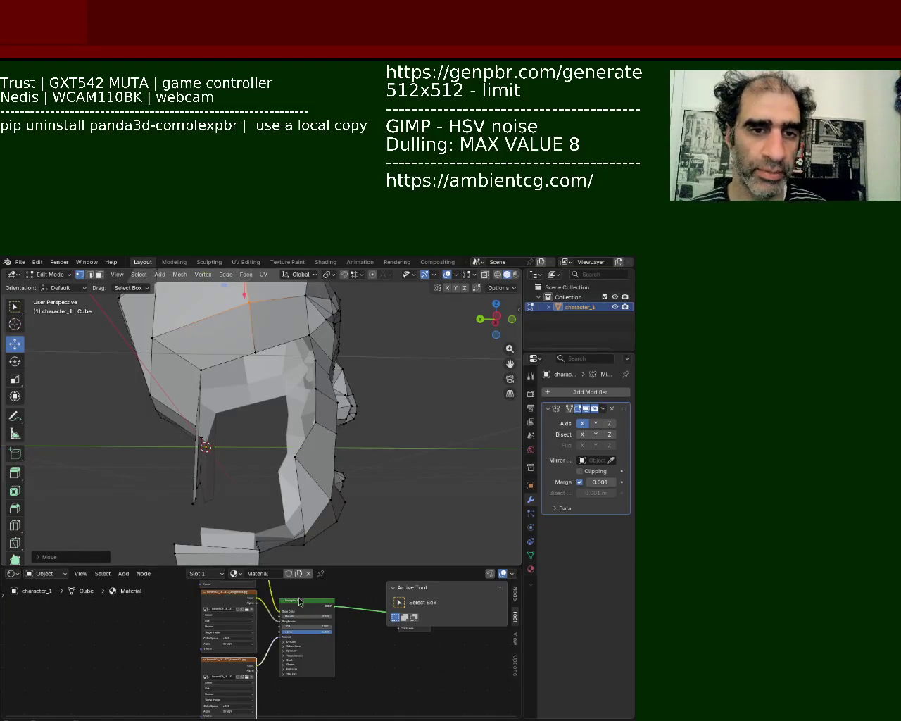
Raise two chin vertices upward along Z with the move gizmo
mouse_move(177, 343)
middle_mouse_down()
mouse_move(225, 427)
mouse_move(256, 422)
mouse_move(232, 450)
mouse_move(257, 470)
mouse_move(315, 451)
middle_mouse_up()
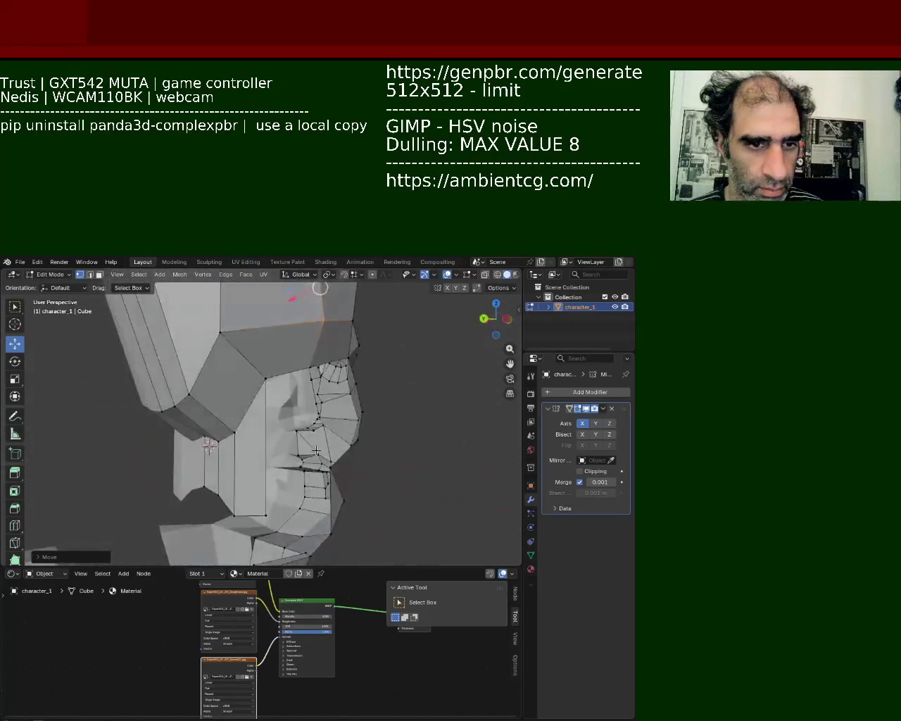
left_click(249, 512)
left_click_drag(258, 480, 250, 418)
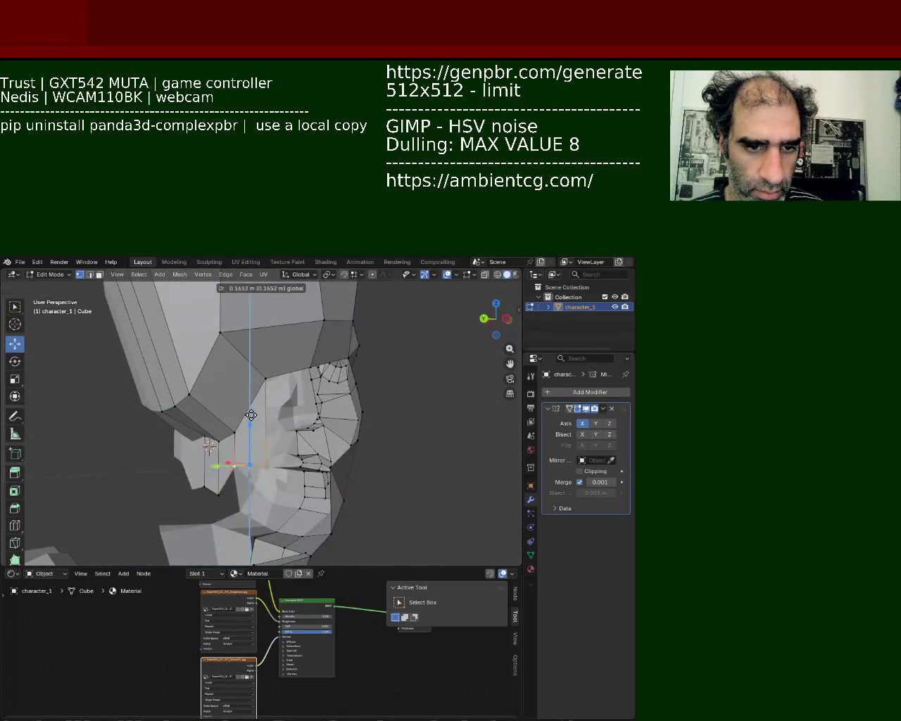
left_click(218, 493)
left_click_drag(219, 489, 239, 458)
mouse_move(239, 458)
middle_mouse_down()
mouse_move(224, 424)
mouse_move(201, 444)
middle_mouse_up()
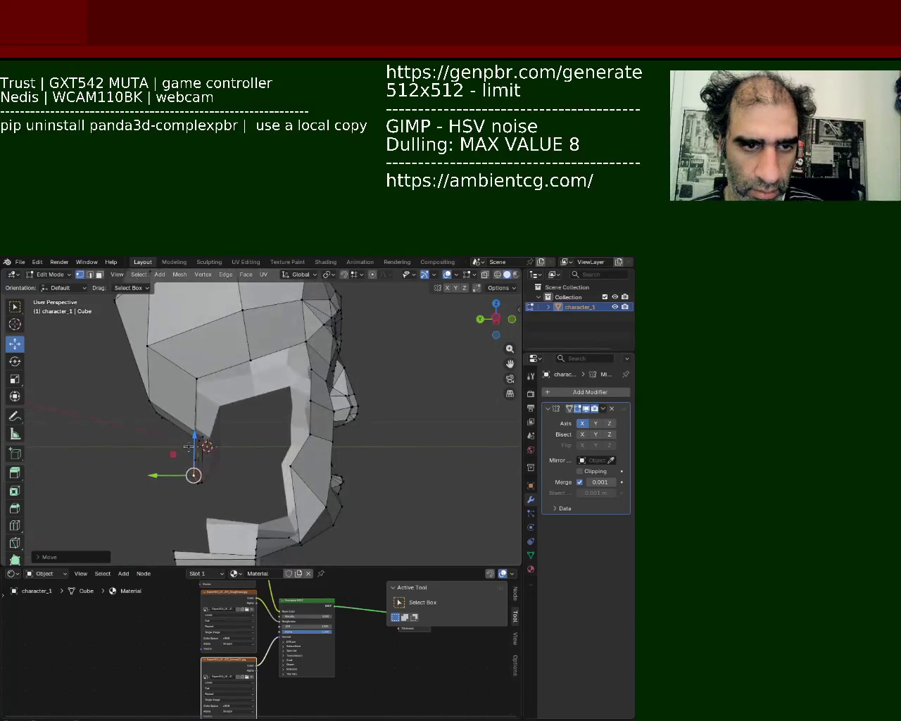
Move a jaw vertex up and left, and slide another chin vertex along Y
left_click(201, 440)
mouse_move(267, 426)
middle_mouse_down()
mouse_move(281, 446)
mouse_move(275, 422)
mouse_move(238, 433)
middle_mouse_up()
left_click_drag(239, 433, 235, 432)
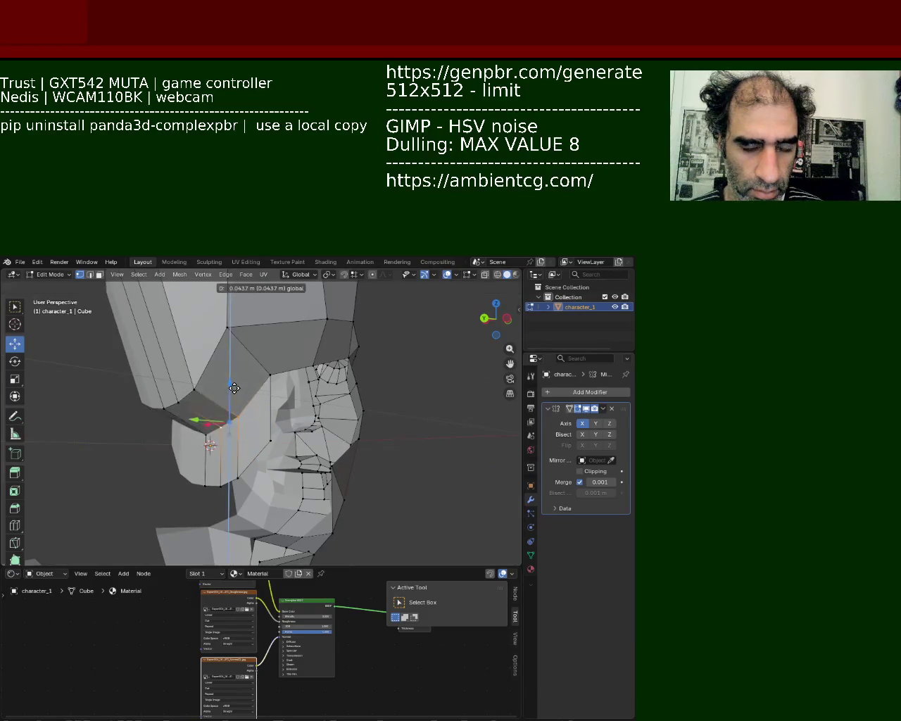
left_click(204, 484)
key("g")
key("y")
left_click(235, 478)
mouse_move(220, 373)
middle_mouse_down()
mouse_move(233, 410)
mouse_move(215, 433)
mouse_move(237, 376)
mouse_move(227, 425)
mouse_move(265, 381)
mouse_move(198, 388)
mouse_move(223, 410)
mouse_move(247, 413)
mouse_move(201, 450)
mouse_move(260, 428)
mouse_move(193, 376)
mouse_move(271, 385)
middle_mouse_up()
Dissolve the extra edges on the side of the head
left_click(90, 274)
key("x")
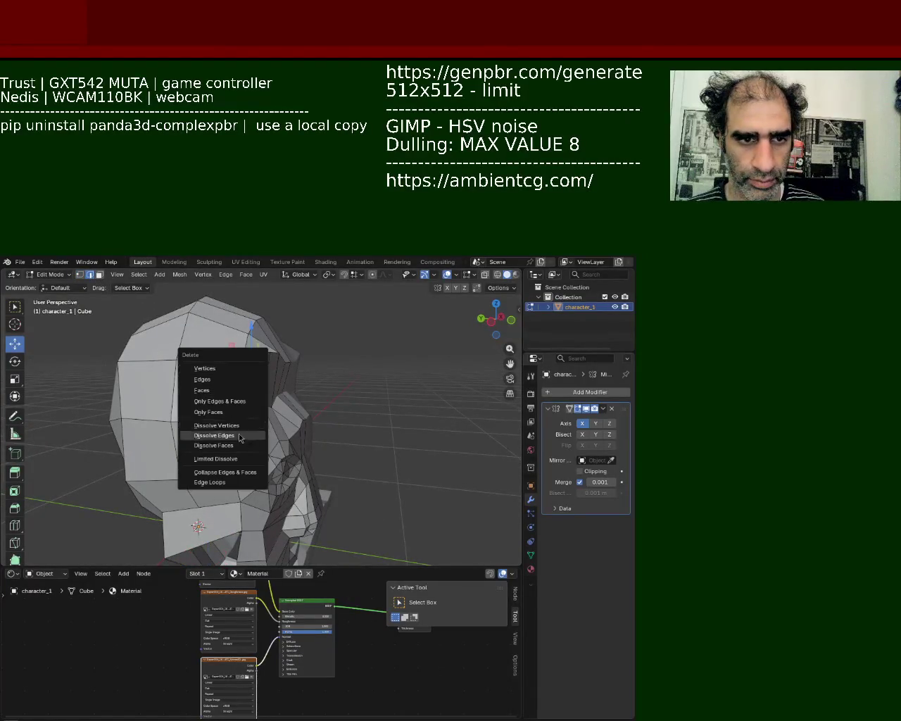
left_click(241, 436)
middle_click_drag(241, 437, 85, 295)
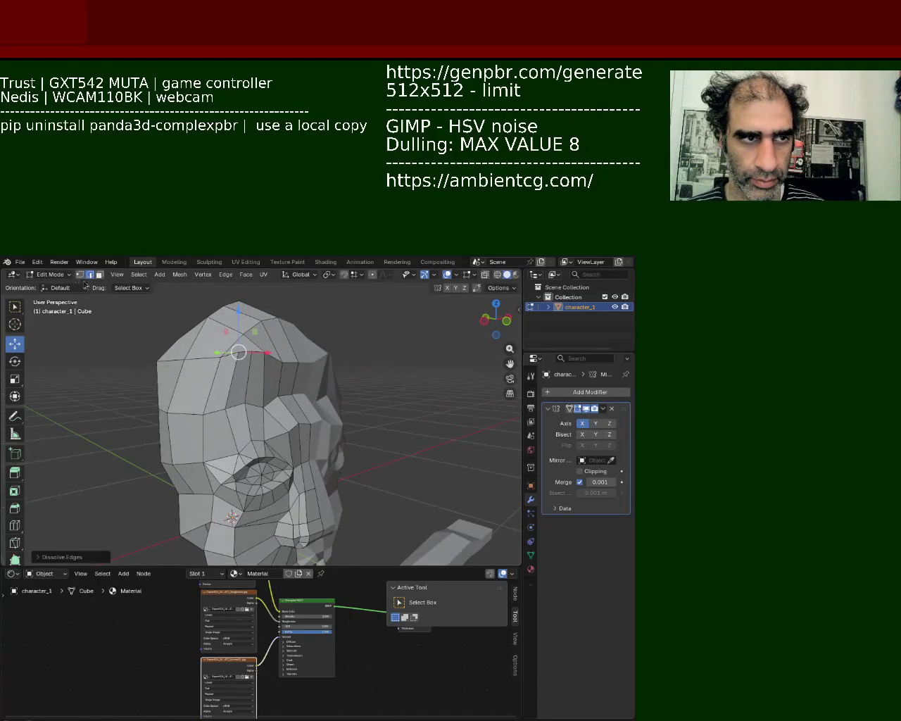
Return to vertex selection and shift a forehead vertex along Z
left_click(79, 274, "shift")
left_click(252, 360)
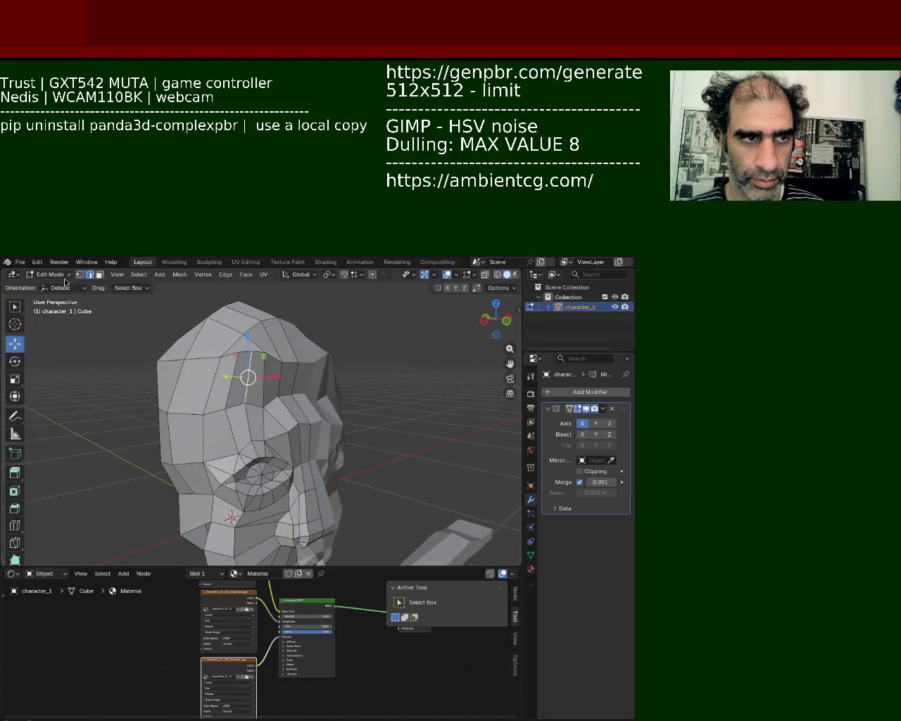
left_click(80, 274)
left_click(281, 359)
left_click(238, 352)
key("g")
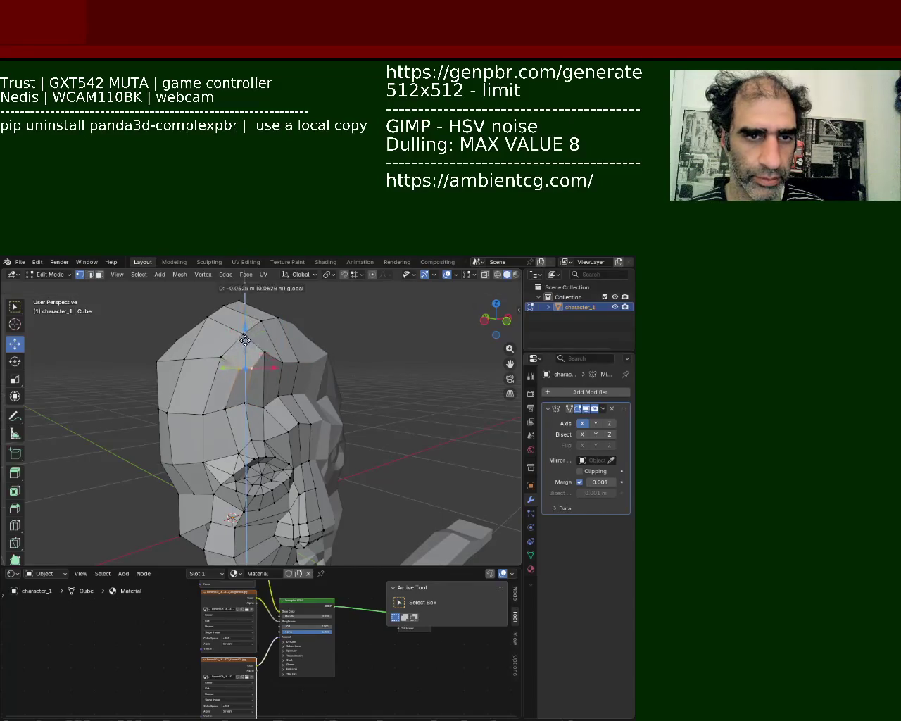
key("z")
right_click(262, 357)
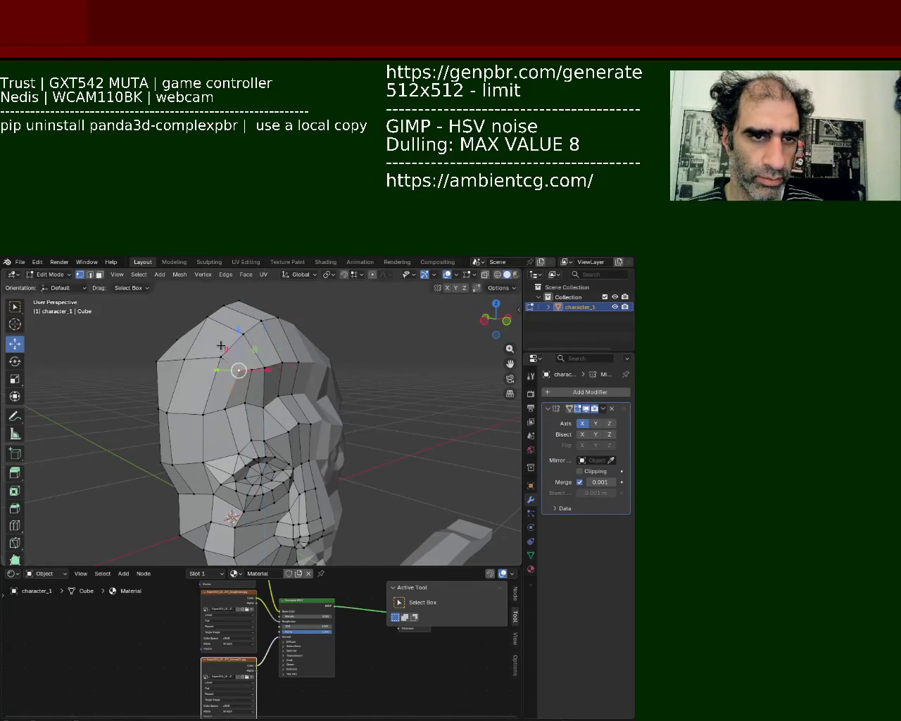
Nudge a vertex left and lower the topmost crown vertex along Z
left_click_drag(212, 354, 200, 358)
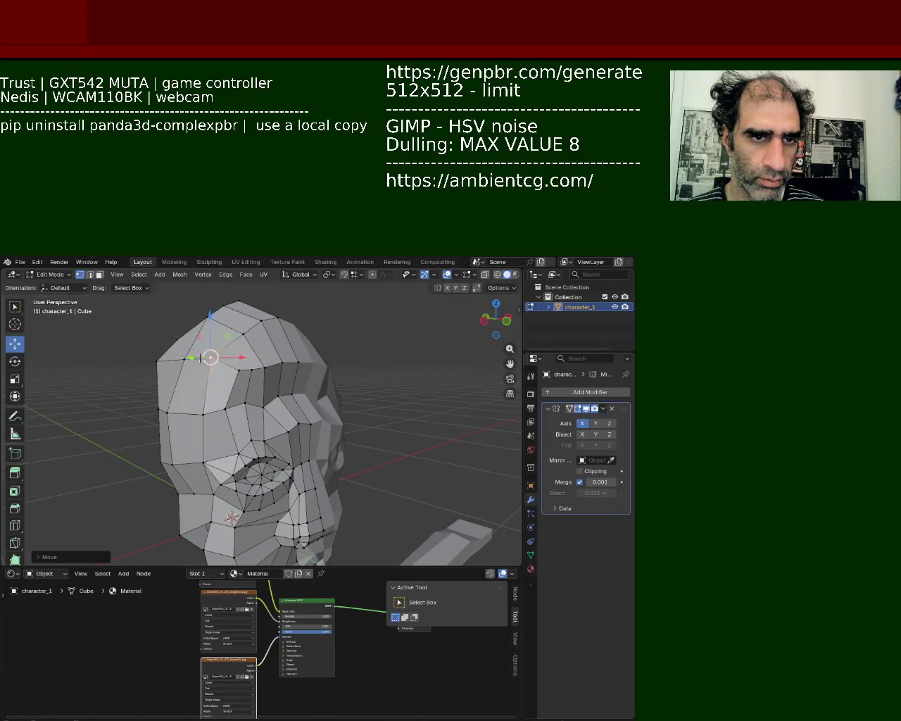
left_click(260, 333)
middle_click_drag(260, 333, 228, 331)
left_click(227, 344)
key("g")
key("z")
left_click(225, 340)
Lower two more crown vertices along Z, then pick a brow vertex
left_click(229, 355)
key("g")
key("z")
left_click(230, 355)
mouse_move(231, 356)
middle_mouse_down()
mouse_move(215, 375)
mouse_move(260, 349)
mouse_move(260, 383)
mouse_move(221, 380)
middle_mouse_up()
left_click(261, 363)
key("g")
key("z")
left_click(260, 349)
left_click(220, 380)
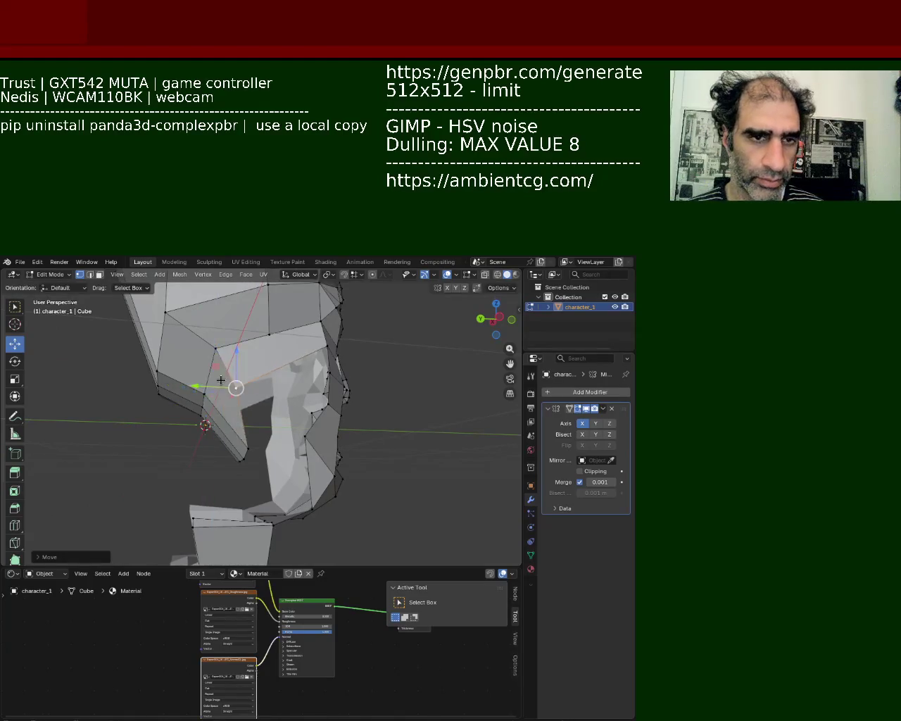
Pull the brow-corner vertex sideways along Y
left_click(216, 348)
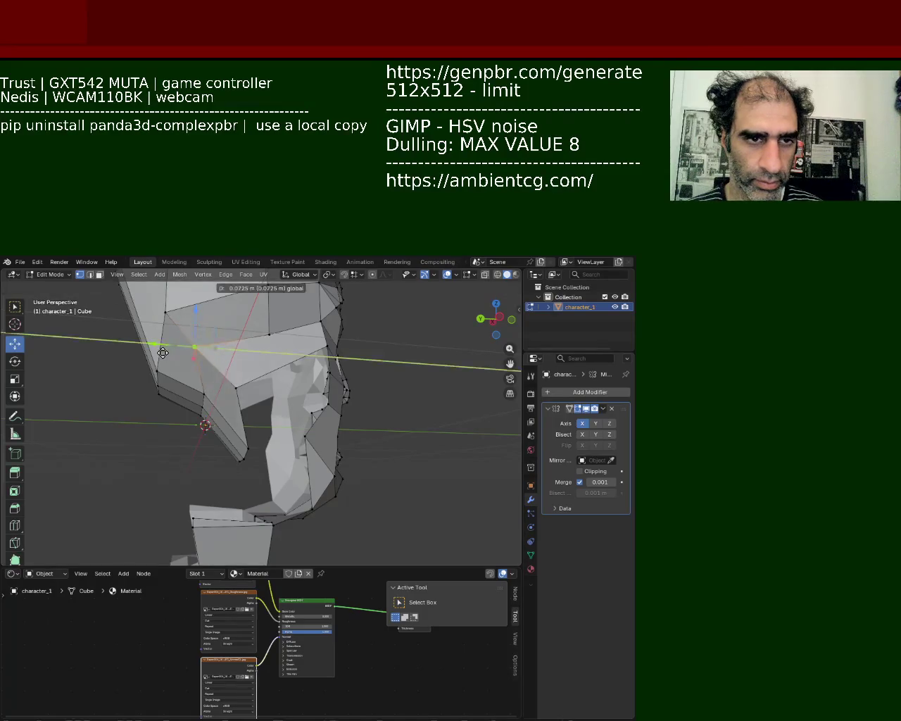
left_click_drag(183, 345, 162, 348)
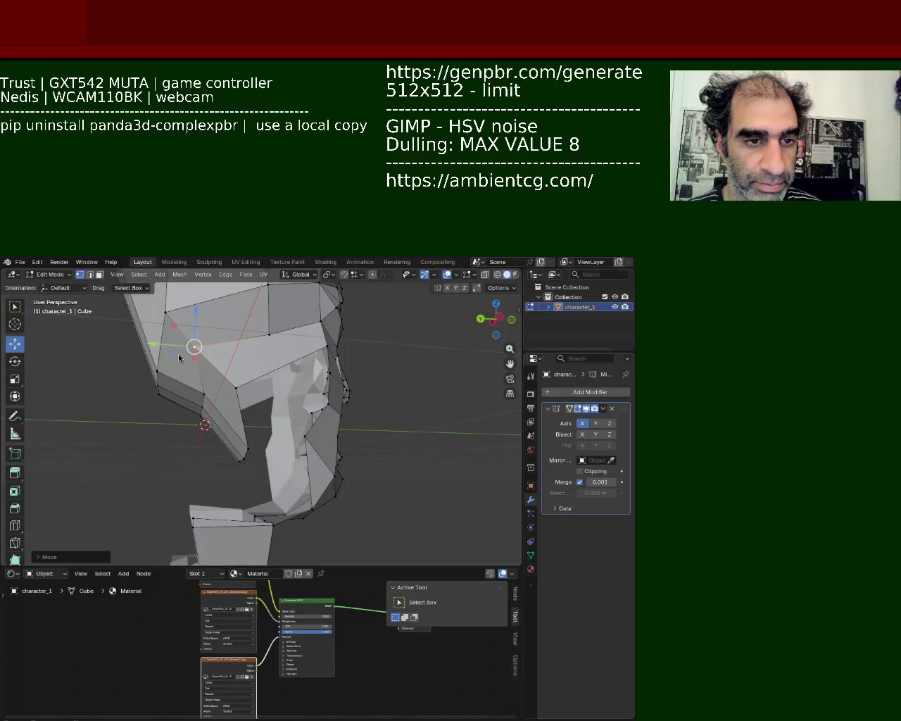
left_click(295, 421)
middle_click_drag(294, 421, 277, 351)
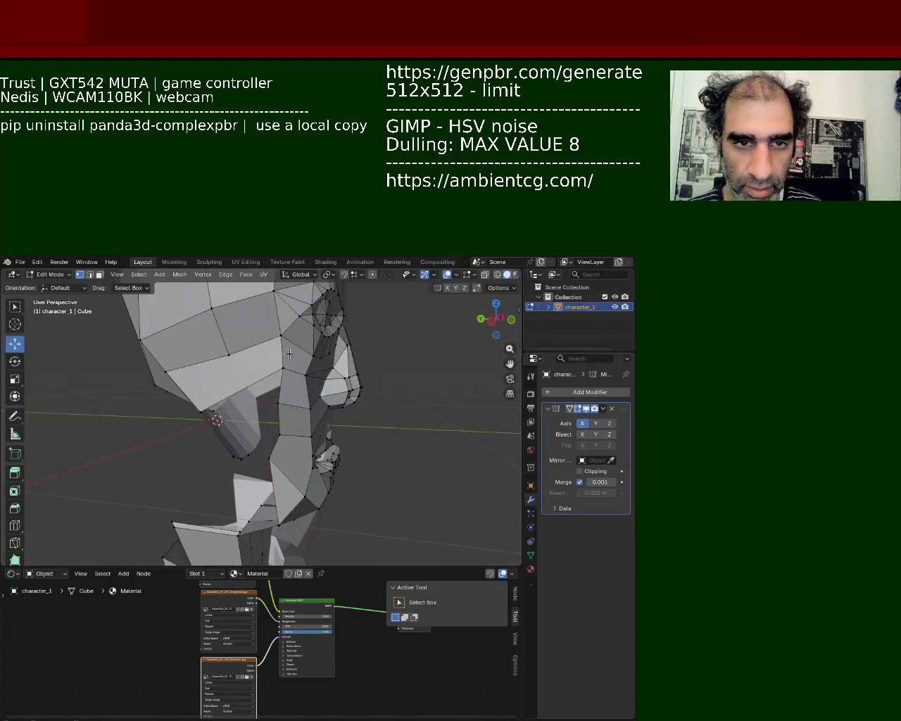
Select several cheek and brow vertices and move them vertically
left_click(194, 402)
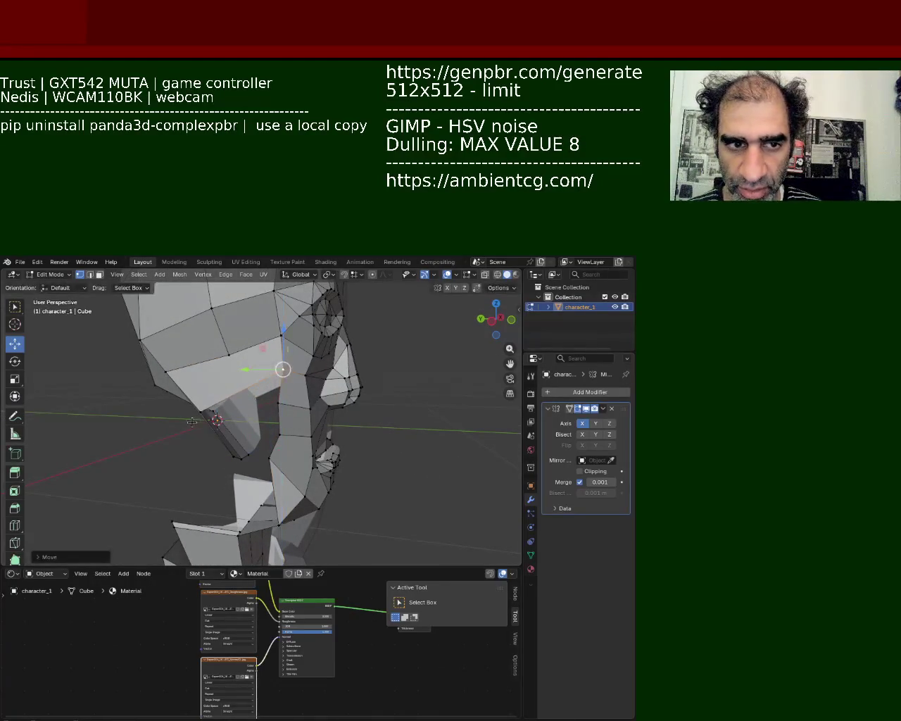
mouse_move(194, 403)
middle_mouse_down()
mouse_move(303, 335)
mouse_move(275, 380)
middle_mouse_up()
left_click(229, 377)
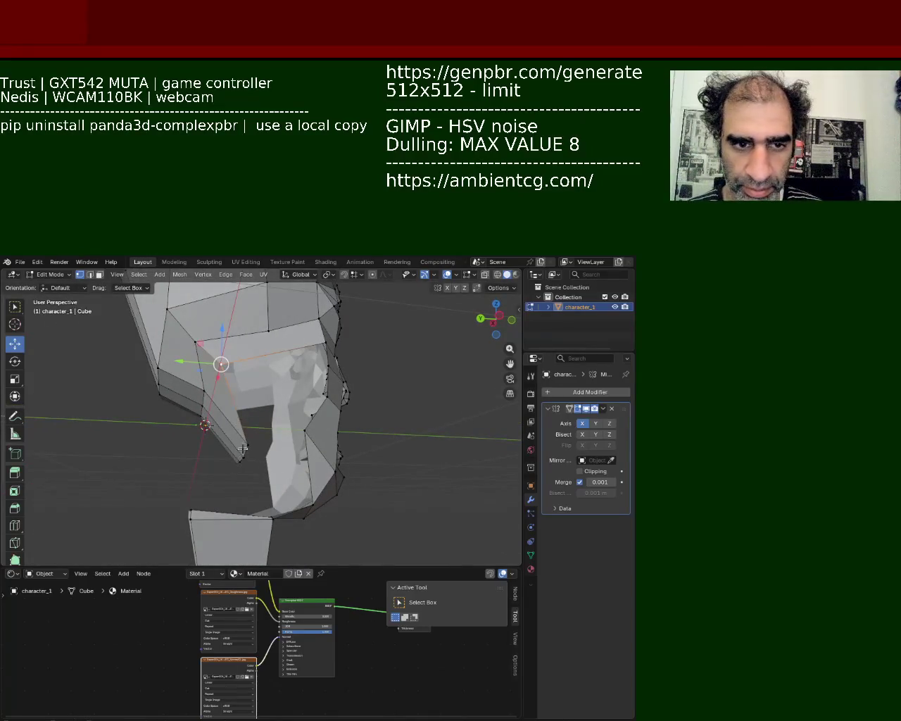
middle_click_drag(242, 449, 264, 373)
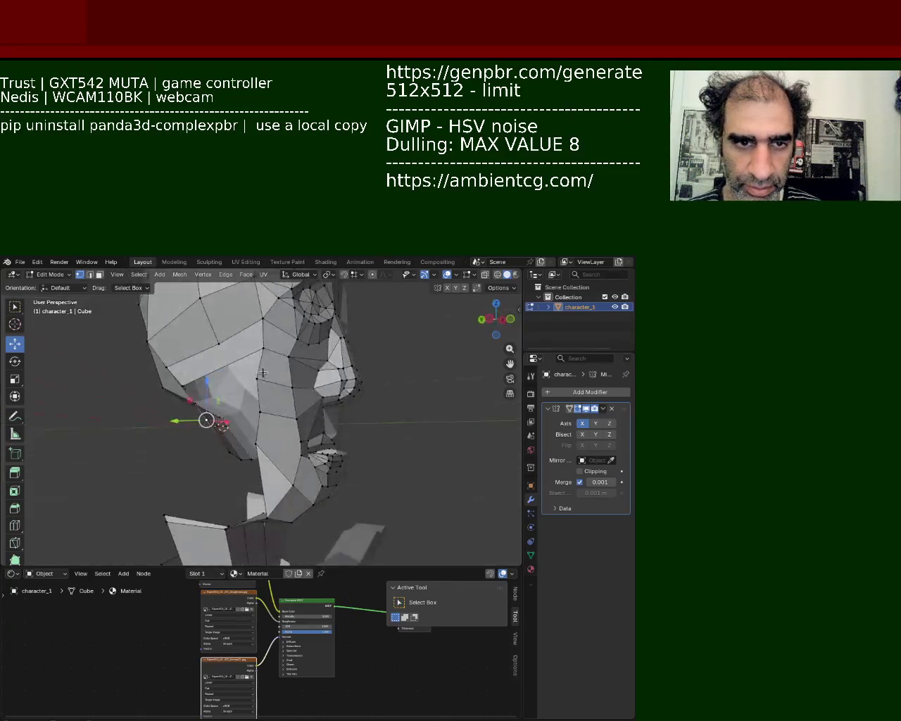
left_click(262, 347, "shift")
left_click(174, 394, "shift")
middle_click_drag(183, 394, 237, 398)
left_click_drag(240, 373, 242, 357)
Pull a vertex near the nose downward
middle_click_drag(242, 357, 317, 363)
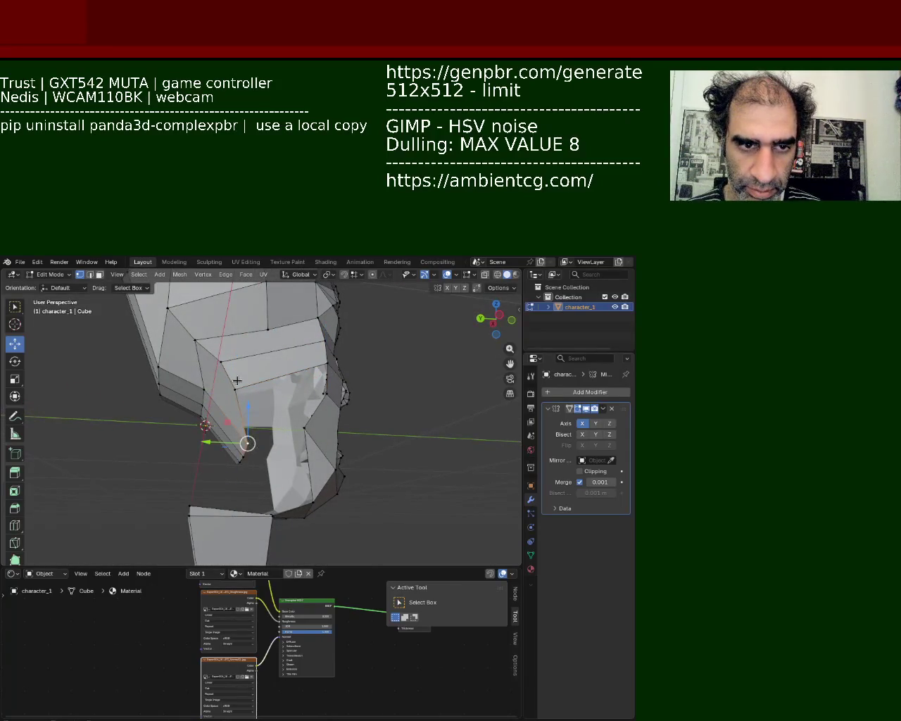
left_click(329, 368)
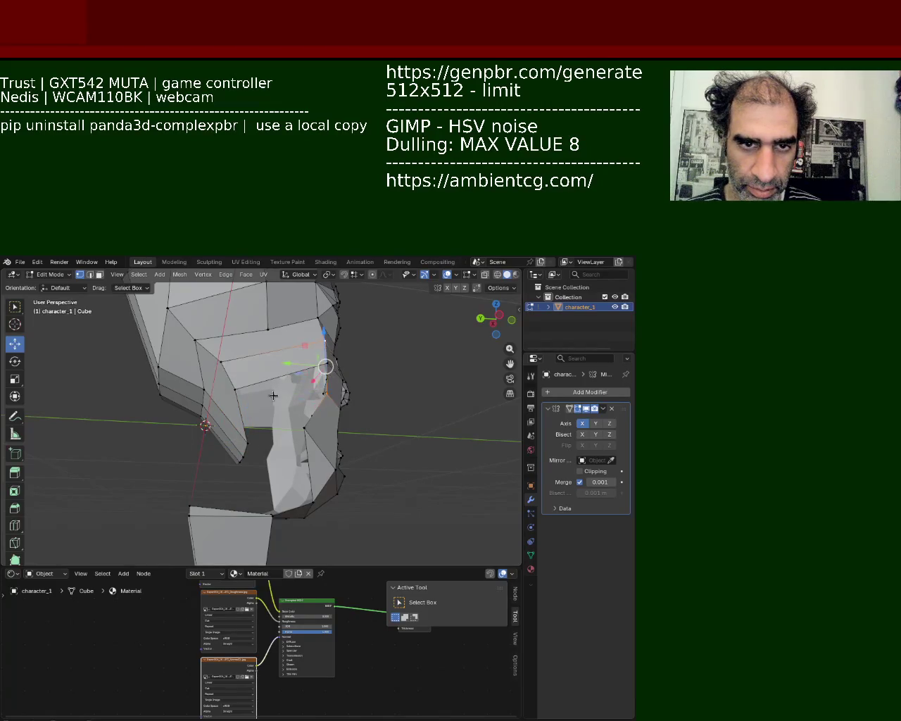
left_click_drag(326, 366, 269, 389)
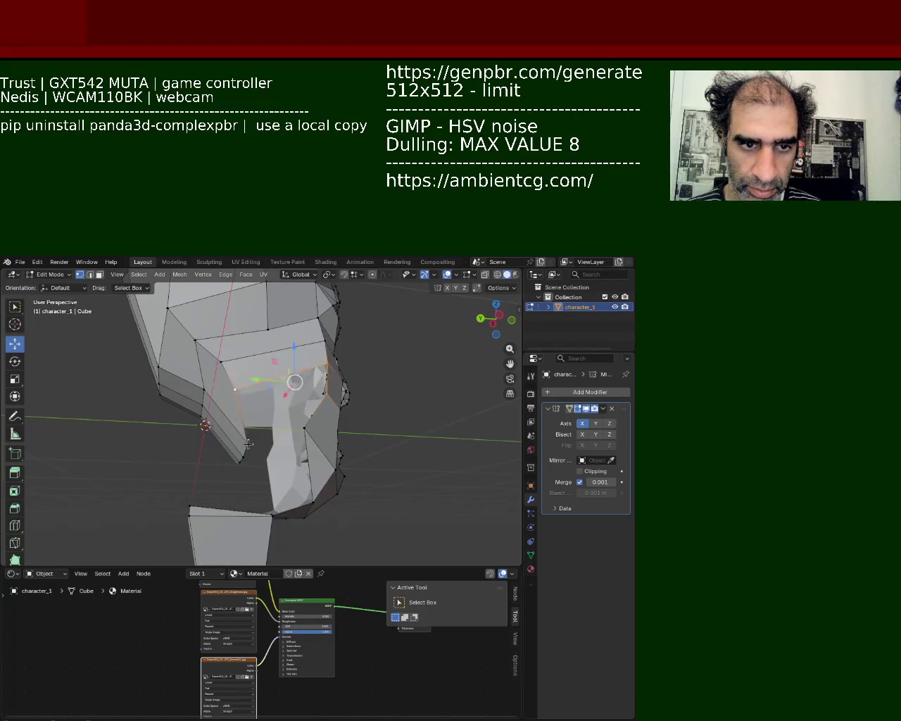
middle_click_drag(232, 396, 295, 347)
left_click_drag(294, 347, 283, 428)
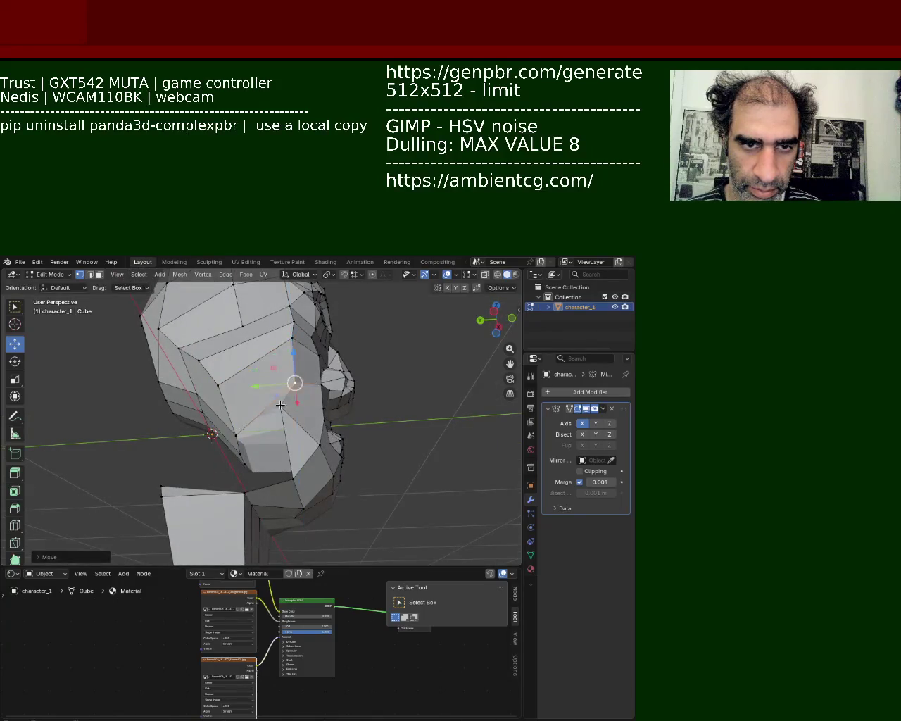
mouse_move(283, 428)
middle_mouse_down()
mouse_move(238, 443)
mouse_move(295, 398)
mouse_move(296, 354)
mouse_move(264, 364)
mouse_move(266, 384)
middle_mouse_up()
Raise the vertices along the side of the nose
left_click(321, 370)
left_click(252, 392)
left_click_drag(275, 363, 275, 330)
mouse_move(274, 331)
middle_mouse_down()
mouse_move(163, 393)
mouse_move(231, 383)
mouse_move(185, 341)
mouse_move(201, 367)
mouse_move(229, 349)
middle_mouse_up()
scroll(231, 384, "down", 4)
Lower a top-of-head vertex about 0.066 m, shifting it slightly sideways
left_click(236, 337)
left_click_drag(247, 308, 242, 319)
middle_click_drag(241, 319, 244, 299)
left_click(245, 312)
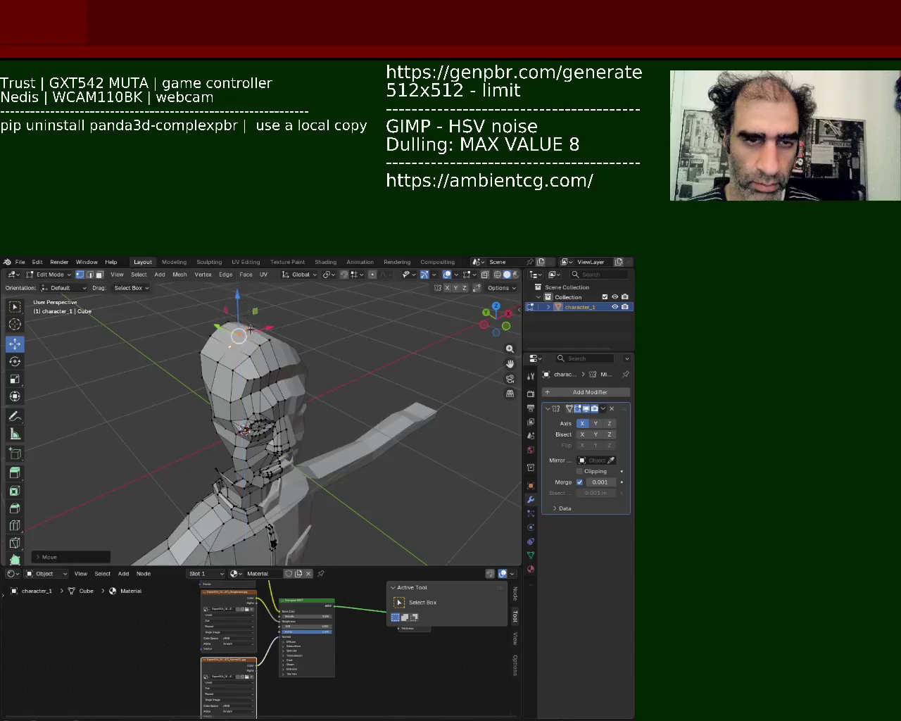
Lower three head-top vertices one by one along Z
left_click(252, 354)
key("g")
key("z")
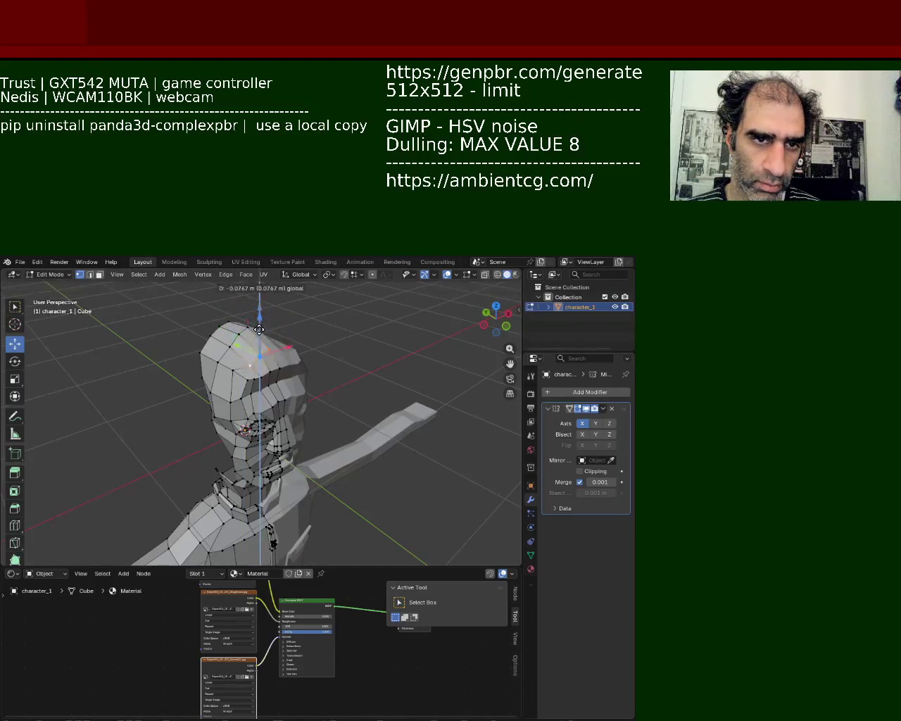
left_click(259, 325)
middle_click_drag(260, 325, 266, 339)
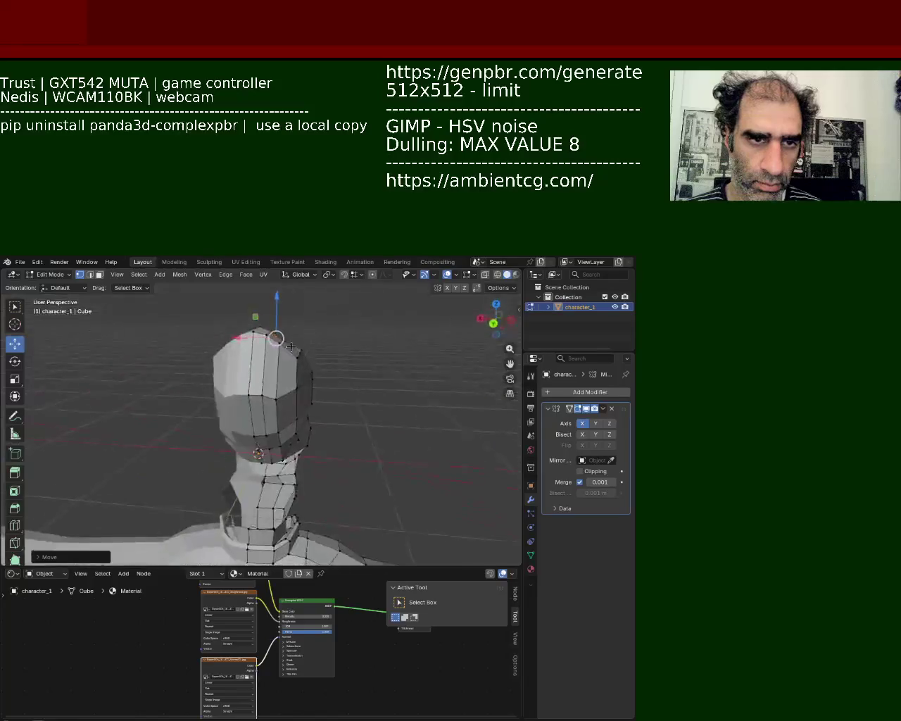
left_click(266, 339)
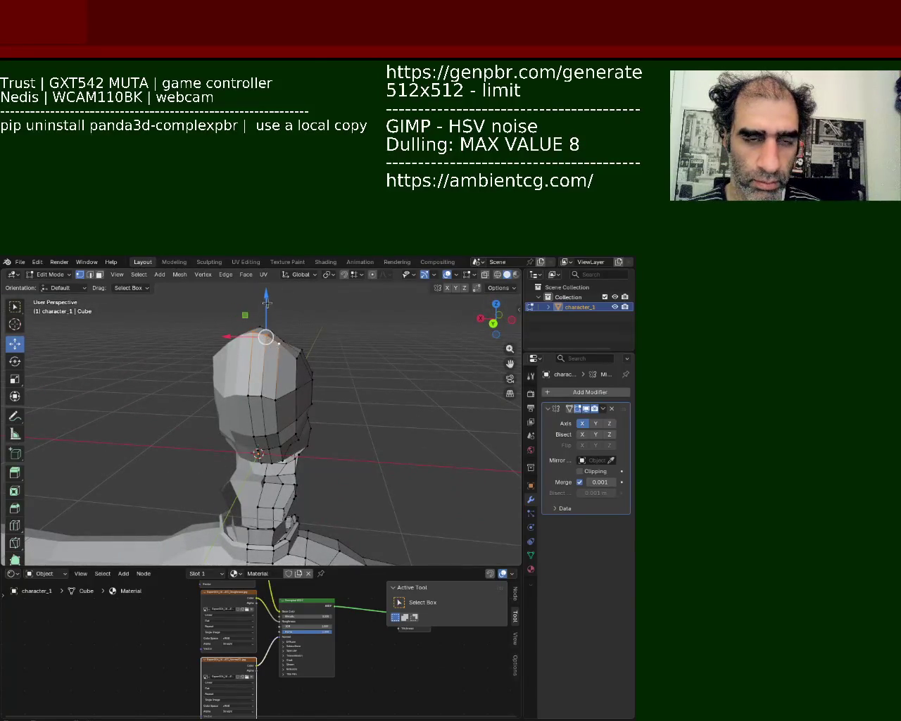
key("g")
key("z")
left_click(266, 306)
mouse_move(266, 307)
middle_mouse_down()
mouse_move(202, 383)
mouse_move(159, 395)
mouse_move(211, 416)
middle_mouse_up()
key("g")
key("z")
left_click(245, 318)
Move a side-of-head vertex along Z, then nudge it along Y
left_click(202, 384)
key("g")
key("z")
left_click(160, 366)
left_click_drag(212, 416, 191, 416)
mouse_move(192, 416)
middle_mouse_down()
mouse_move(187, 386)
mouse_move(301, 412)
mouse_move(242, 384)
middle_mouse_up()
scroll(233, 394, "up", 4)
left_click(237, 378)
Select the upper vertex beside the nose and slide it sideways along X
left_click(232, 424, "shift")
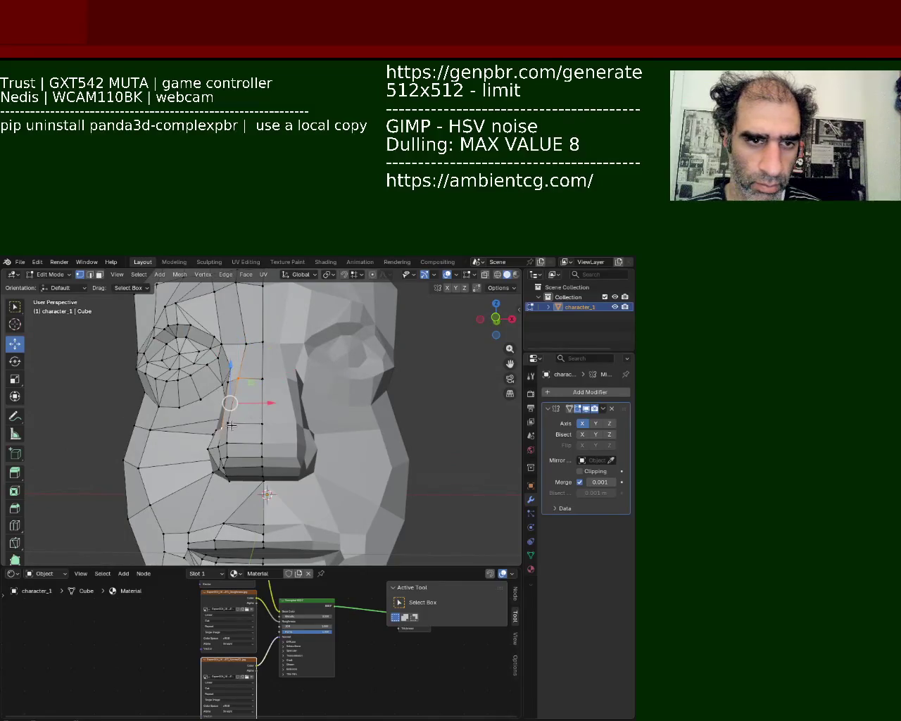
left_click(231, 425)
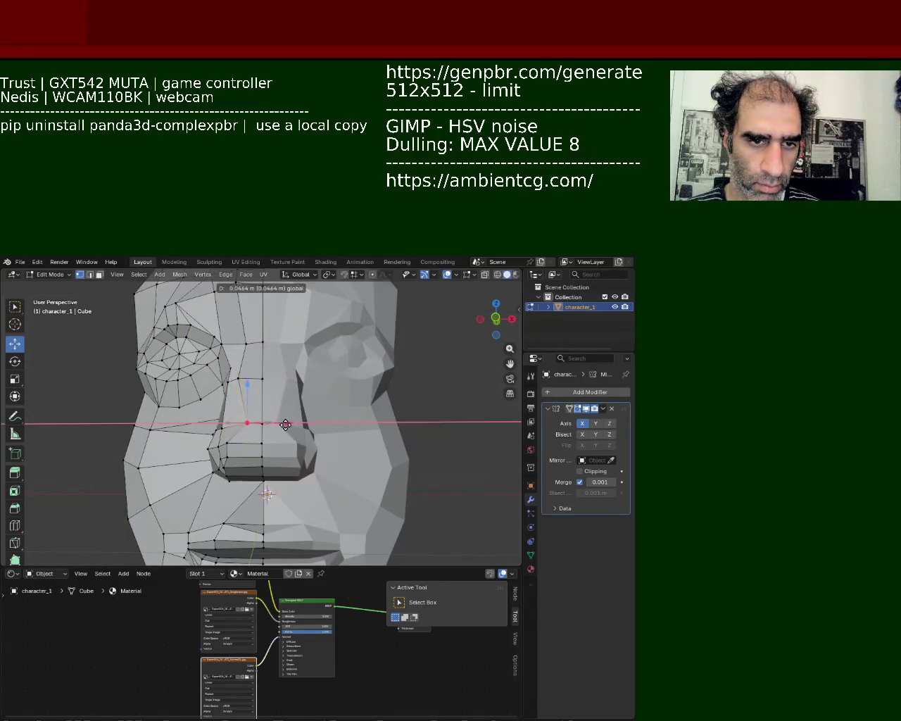
left_click(253, 380)
mouse_move(271, 378)
left_mouse_down()
mouse_move(252, 376)
mouse_move(277, 383)
left_mouse_up()
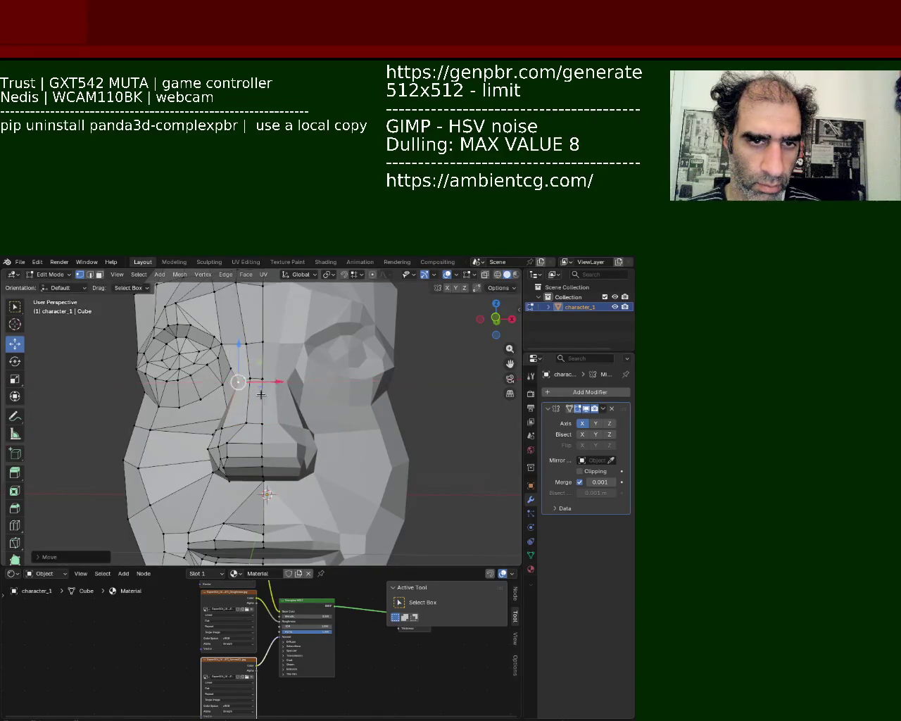
middle_click_drag(277, 383, 310, 437)
left_click_drag(310, 447, 320, 448)
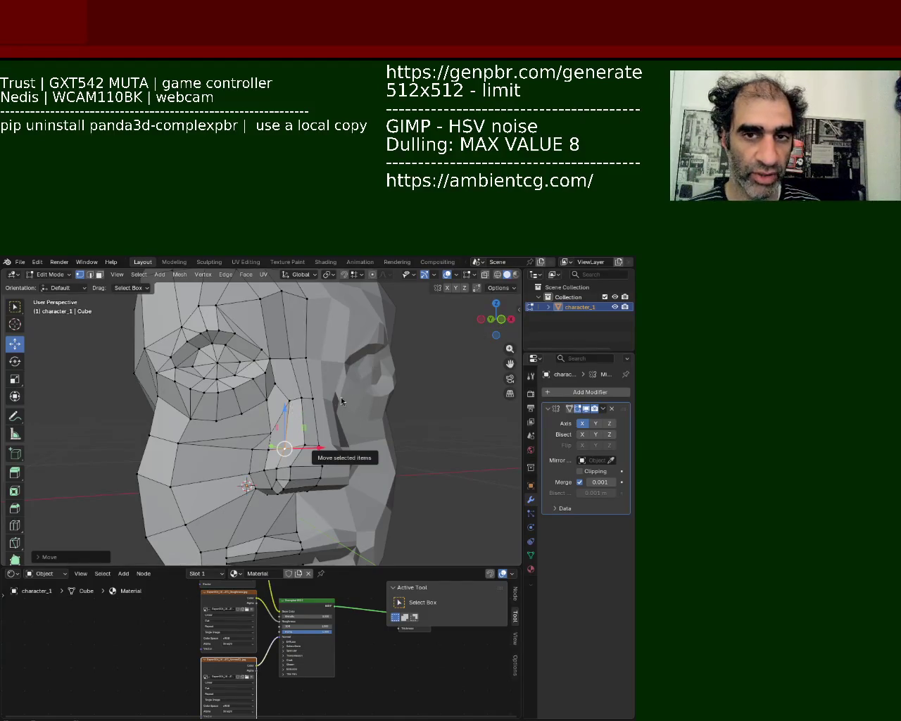
Zoom in on the narrowed nose bridge to check the result
scroll(239, 405, "up", 2)
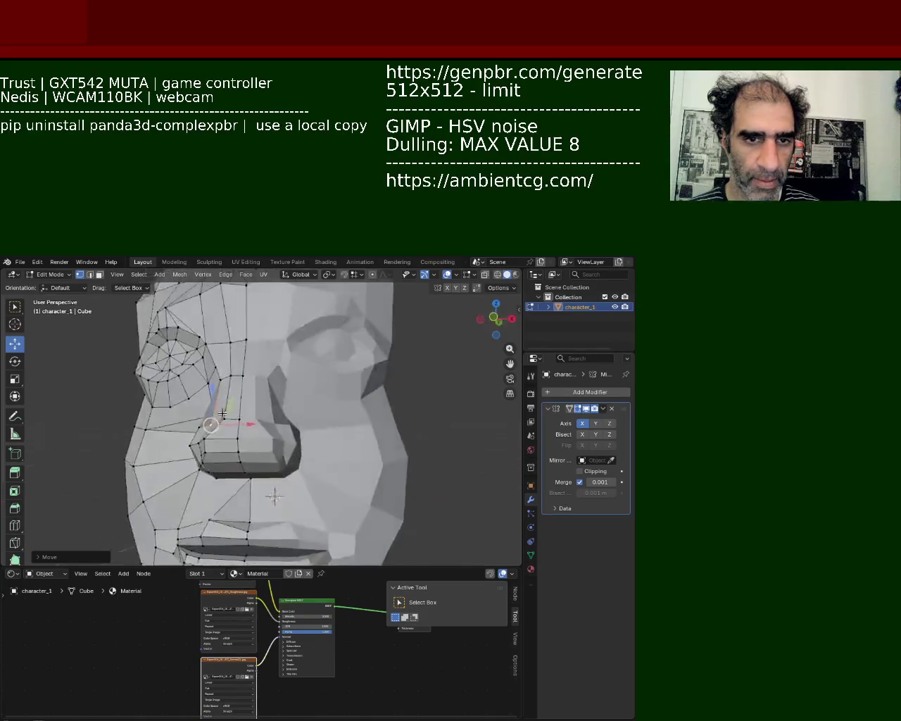
Pull an upper nose vertex down and inward
scroll(243, 401, "up", 2)
scroll(245, 400, "up", 2)
middle_click_drag(245, 400, 254, 422)
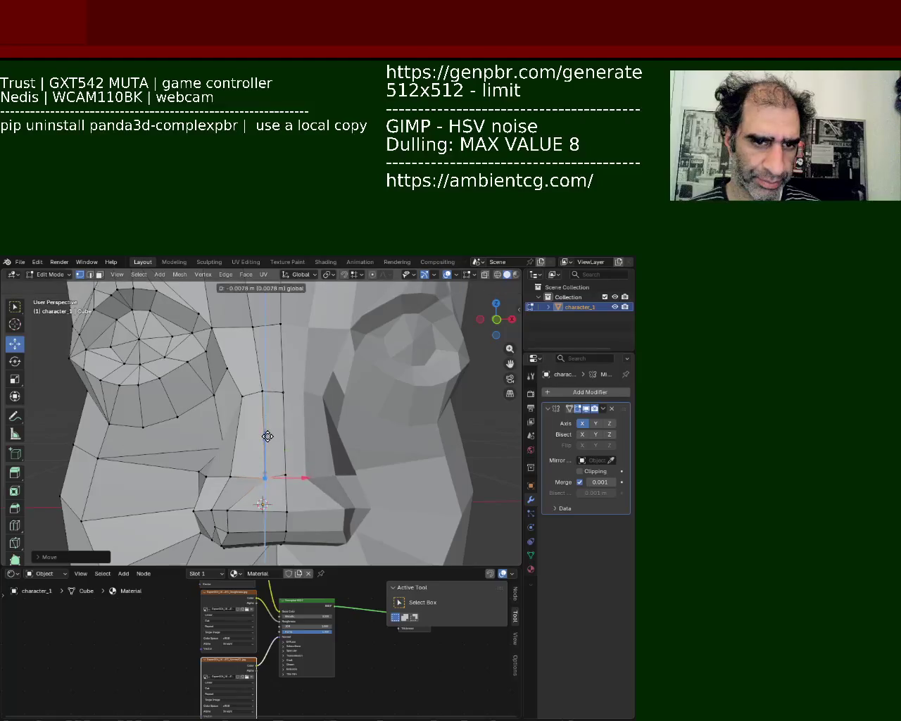
left_click(262, 389)
left_click_drag(262, 391, 242, 407)
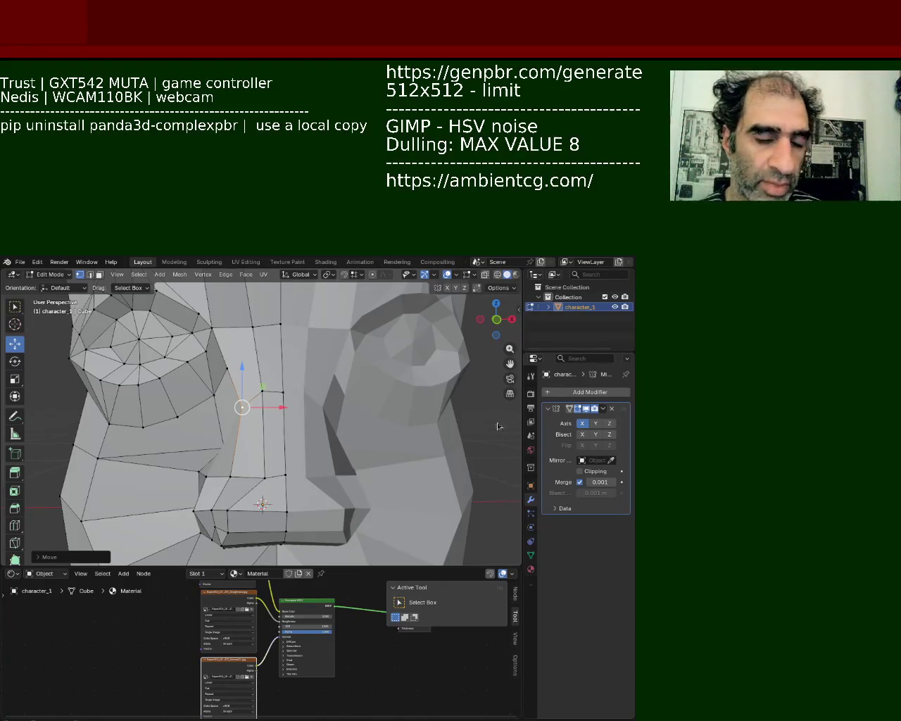
Raise the nose bridge vertex slightly and move a lower nose vertex vertically
left_click(248, 439)
left_click(261, 390)
left_click_drag(283, 354, 290, 328)
left_click(282, 476)
left_click(265, 478)
left_click_drag(269, 436, 271, 439)
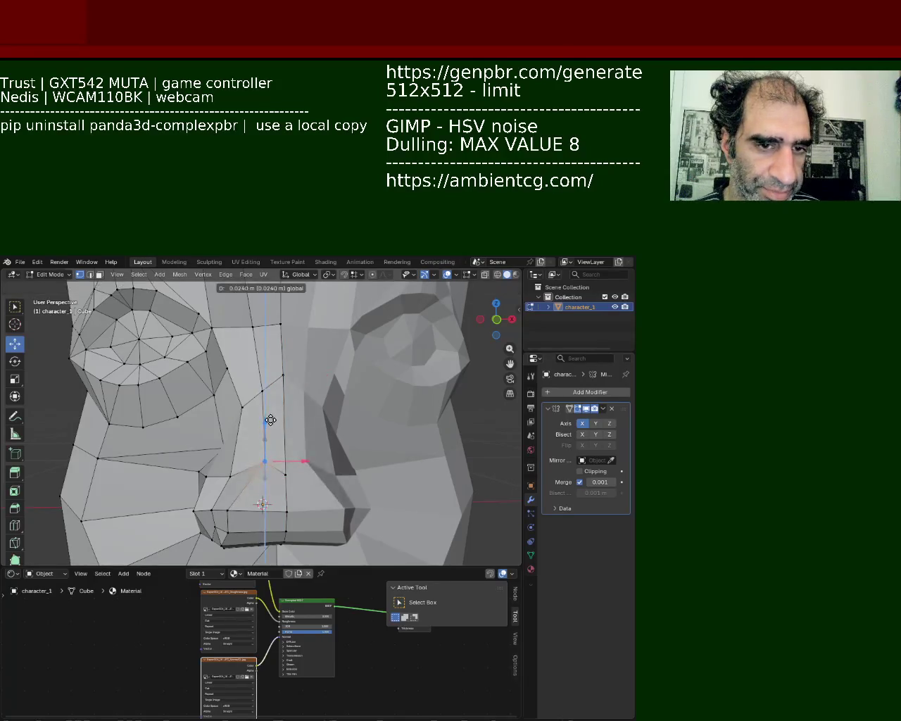
mouse_move(253, 456)
middle_mouse_down()
mouse_move(307, 416)
mouse_move(261, 422)
middle_mouse_up()
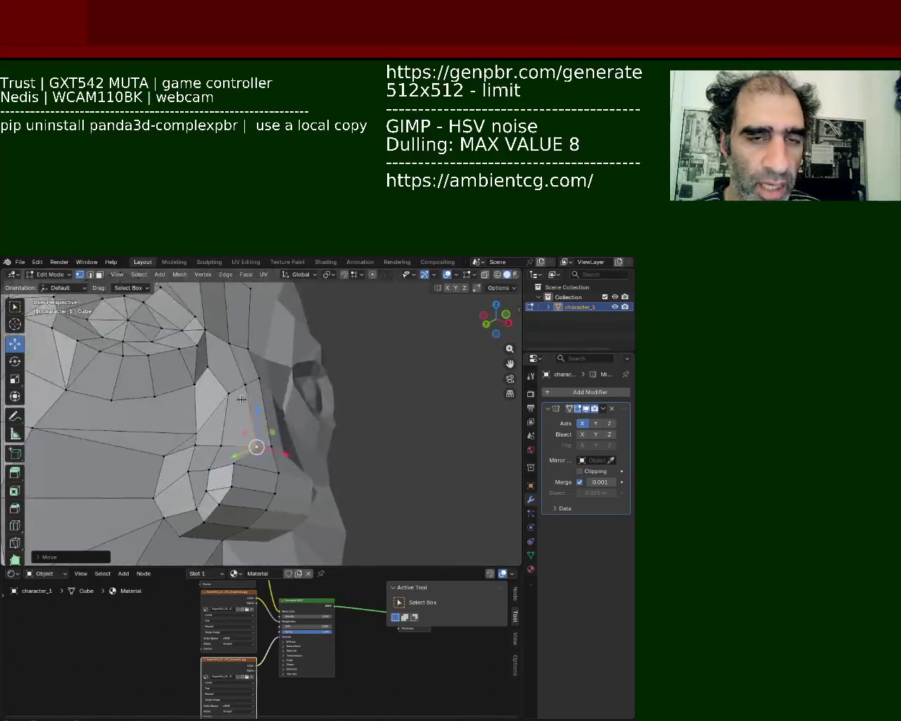
Reposition several vertices beside the eye, lowering one vertically
left_click(258, 420)
left_click_drag(258, 421, 265, 406)
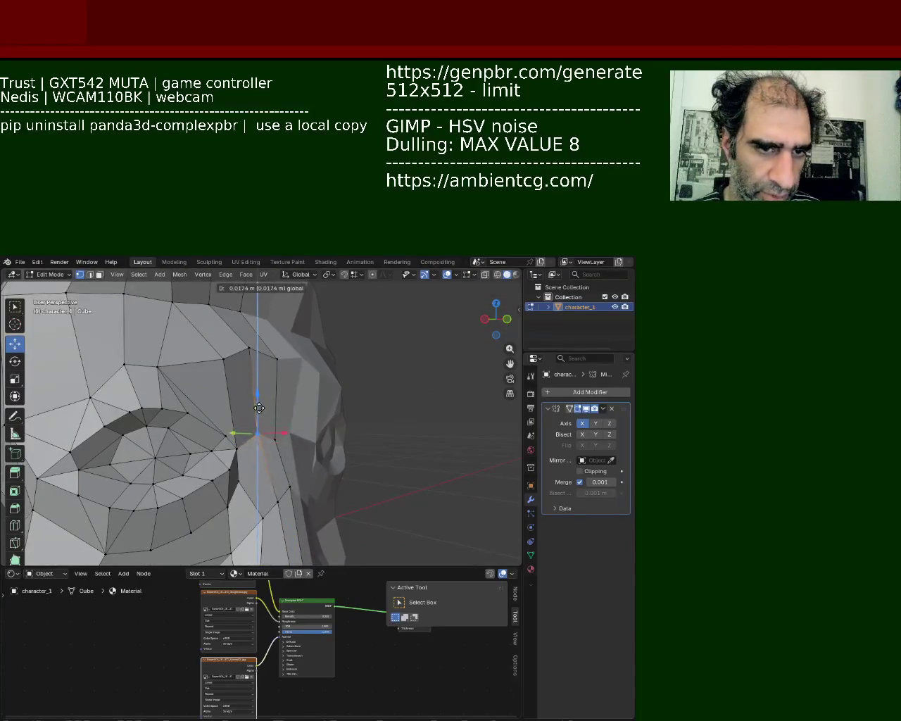
mouse_move(251, 346)
left_mouse_down()
mouse_move(247, 363)
mouse_move(221, 359)
left_mouse_up()
mouse_move(221, 359)
middle_mouse_down()
mouse_move(151, 356)
mouse_move(185, 356)
mouse_move(172, 353)
middle_mouse_up()
left_click(141, 341)
mouse_move(141, 341)
left_mouse_down()
mouse_move(167, 346)
mouse_move(127, 329)
mouse_move(109, 339)
left_mouse_up()
mouse_move(109, 340)
middle_mouse_down()
mouse_move(207, 339)
mouse_move(176, 394)
middle_mouse_up()
Move the inner eye-corner vertex up and nudge it along X
left_click(179, 401)
left_click_drag(177, 414, 183, 375)
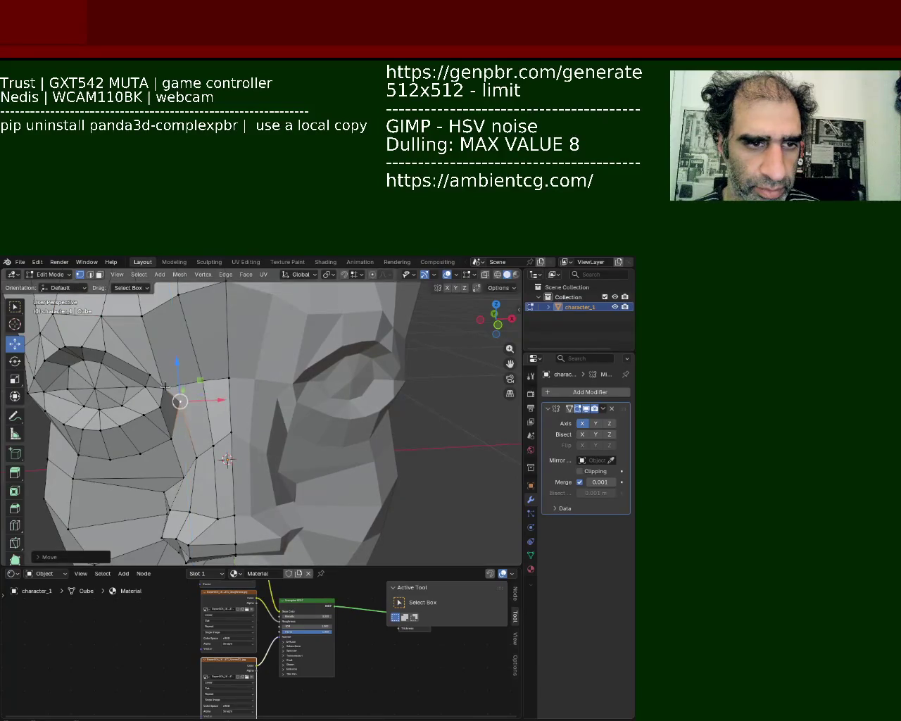
mouse_move(179, 391)
middle_mouse_down()
mouse_move(250, 365)
mouse_move(270, 370)
middle_mouse_up()
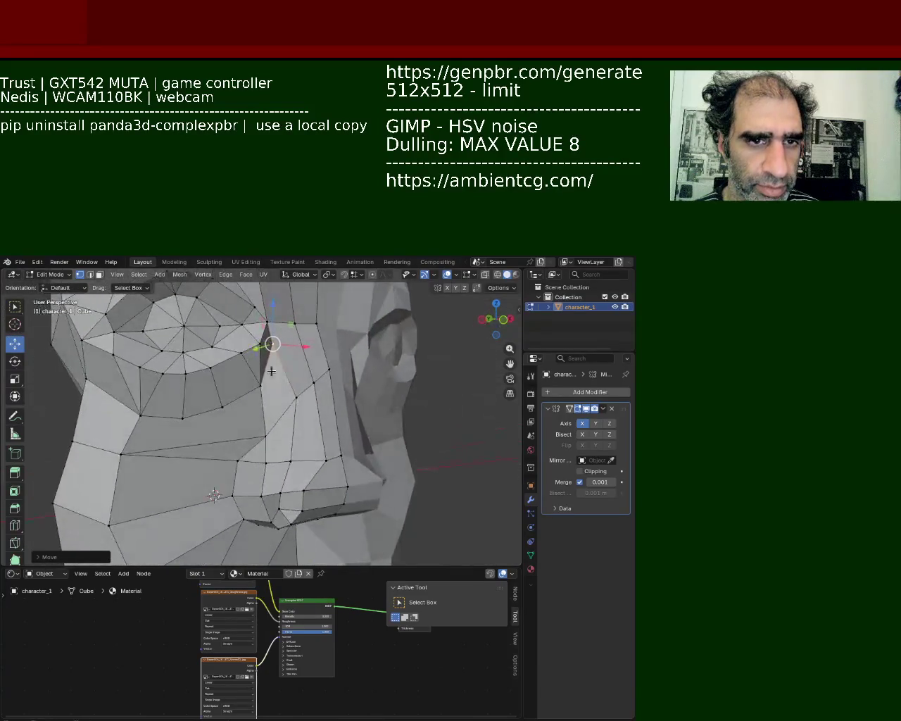
left_click_drag(304, 346, 352, 355)
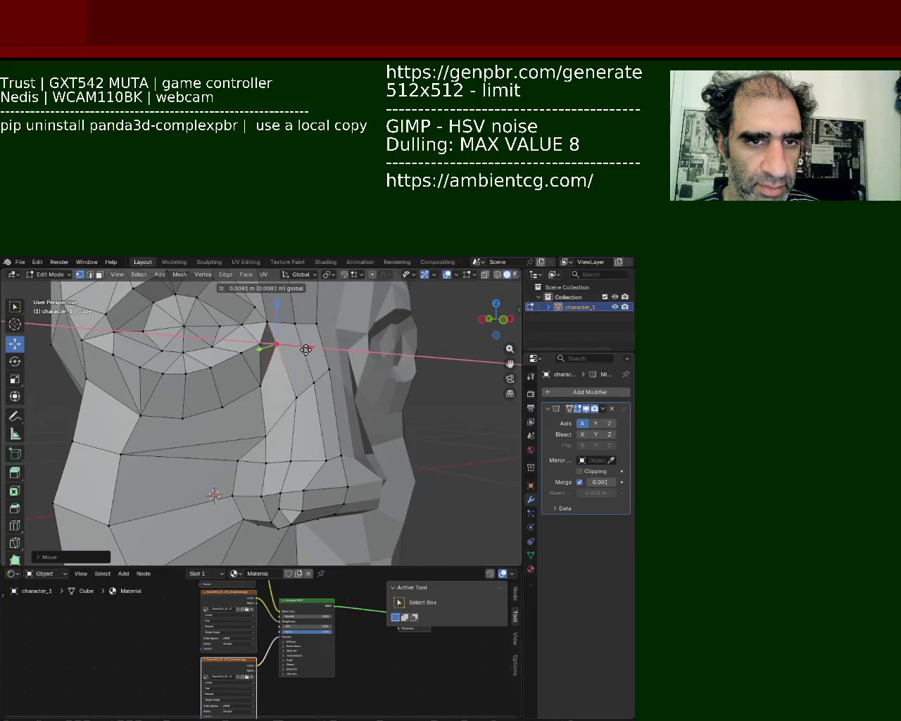
mouse_move(122, 359)
middle_mouse_down()
mouse_move(211, 378)
mouse_move(279, 370)
middle_mouse_up()
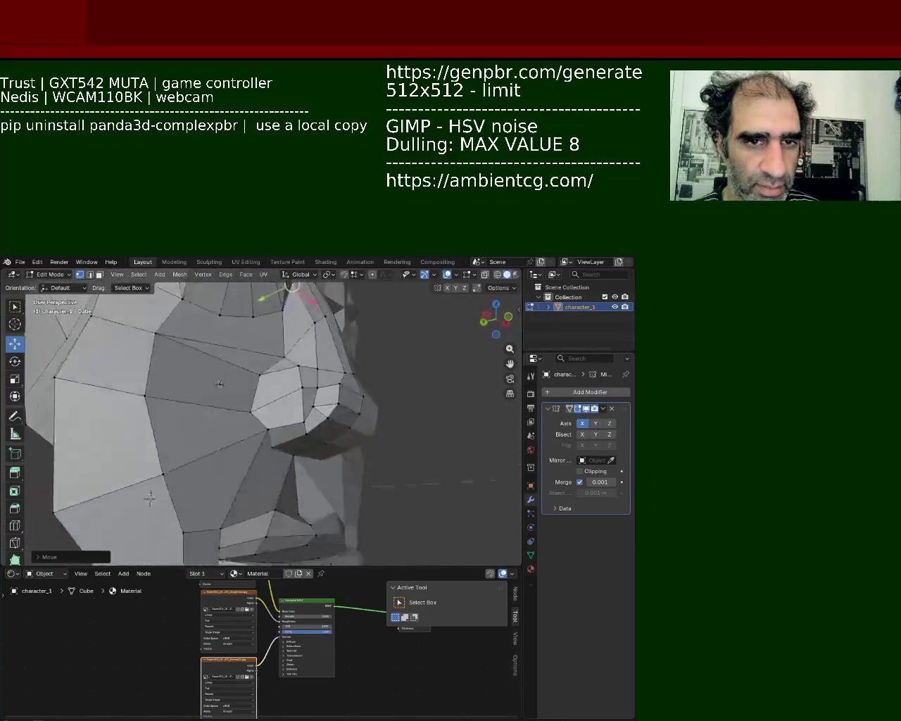
Select the lower nose-side vertex and move it vertically along Z
left_click(279, 371)
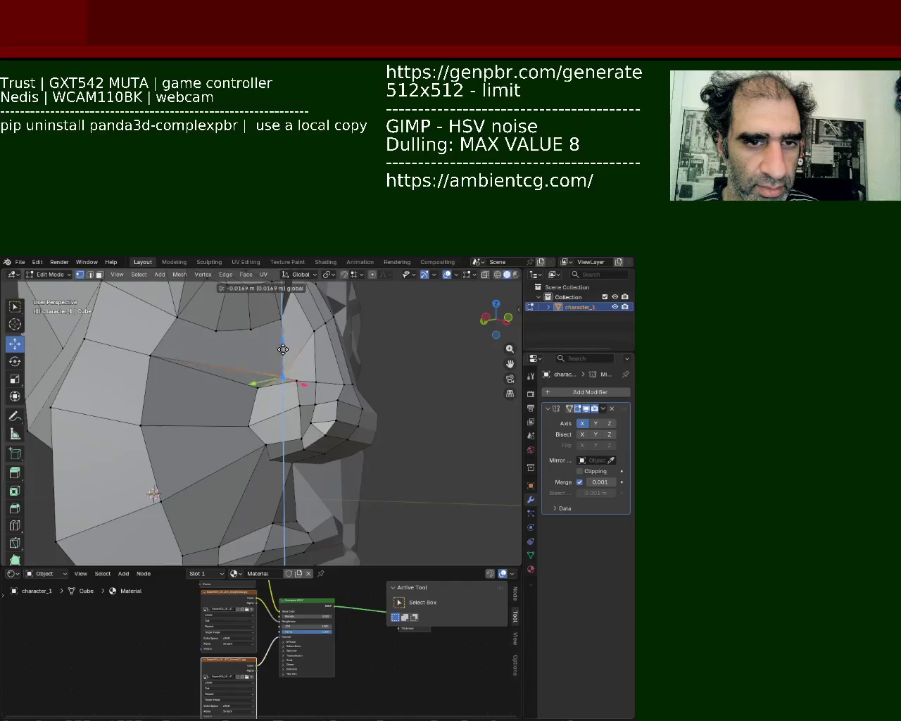
key("g")
key("z")
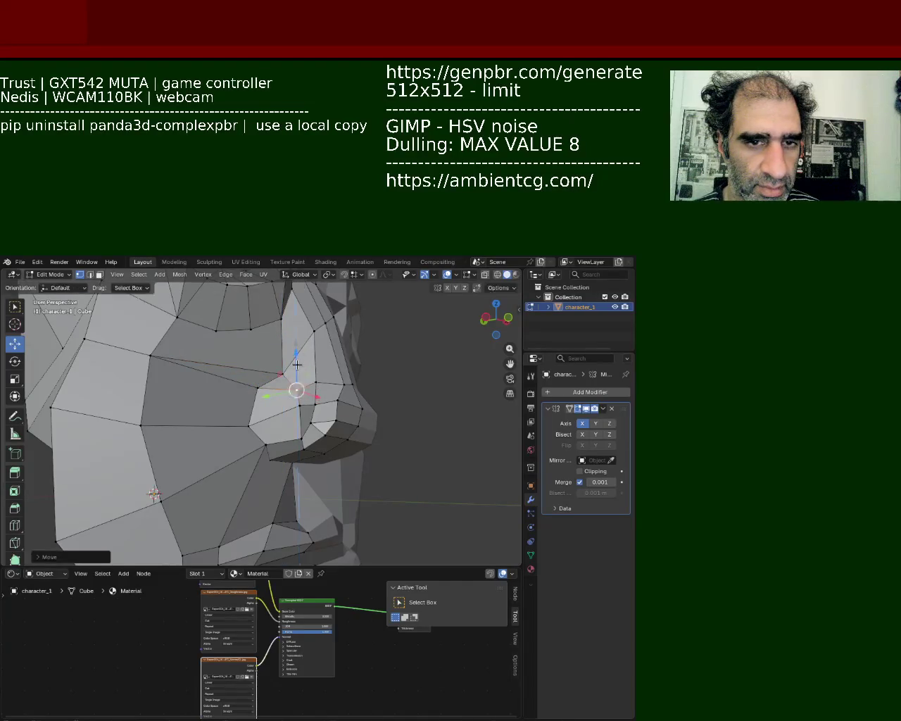
left_click(296, 364)
Try repositioning the nose vertex from several angles, undoing a sideways slide
middle_click_drag(296, 364, 226, 379)
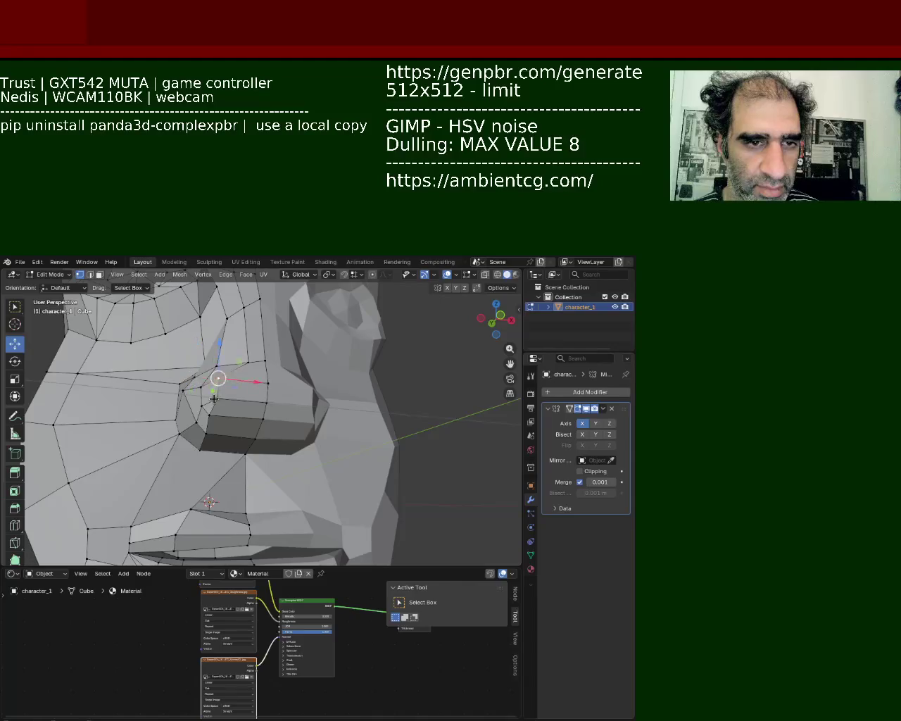
mouse_move(221, 382)
left_mouse_down()
mouse_move(279, 389)
mouse_move(218, 407)
left_mouse_up()
key("ctrl+z")
mouse_move(217, 408)
middle_mouse_down()
mouse_move(276, 478)
mouse_move(203, 408)
middle_mouse_up()
left_click_drag(207, 408, 197, 401)
middle_click_drag(197, 401, 201, 375)
mouse_move(201, 376)
left_mouse_down()
mouse_move(195, 367)
mouse_move(201, 372)
left_mouse_up()
Move the nose vertex downward, then shift it along the X axis
middle_click_drag(201, 372, 201, 402)
left_click_drag(201, 402, 188, 389)
middle_click_drag(187, 389, 237, 384)
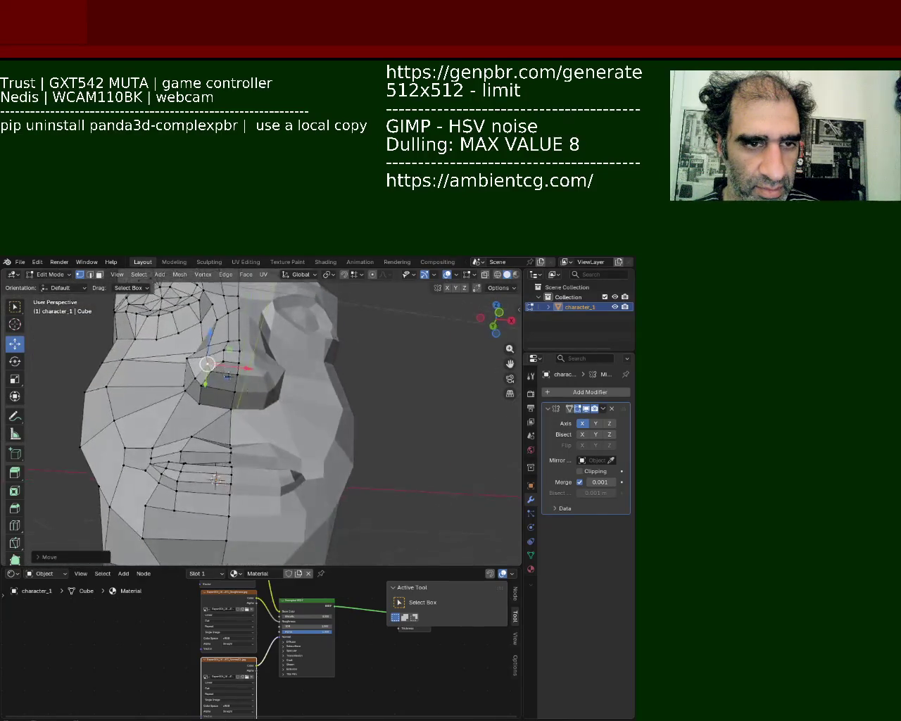
mouse_move(201, 402)
left_mouse_down()
mouse_move(212, 370)
mouse_move(263, 390)
left_mouse_up()
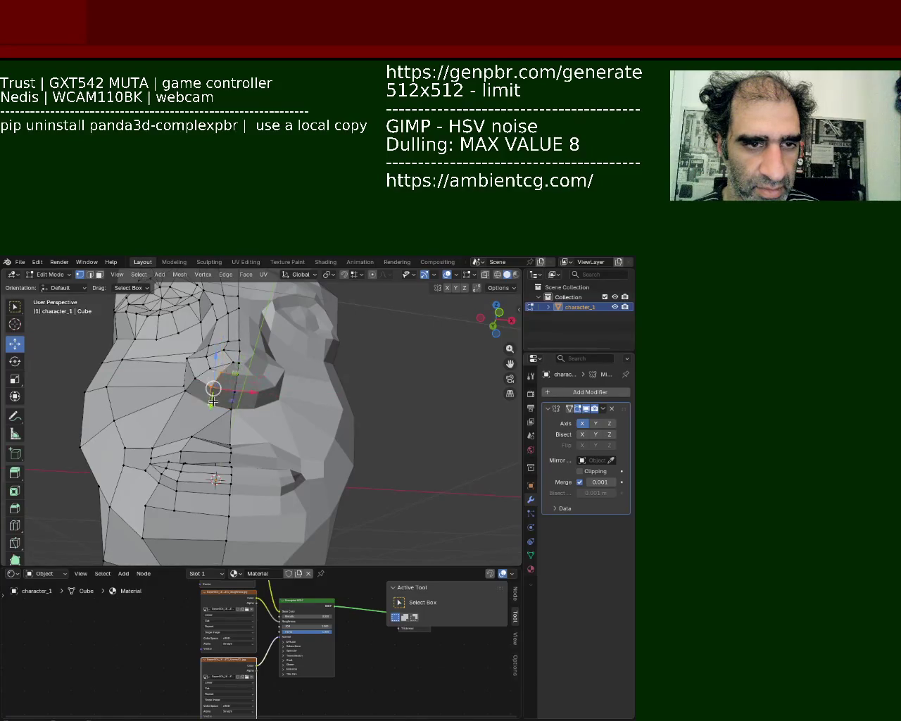
key("g")
key("x")
left_click(250, 396)
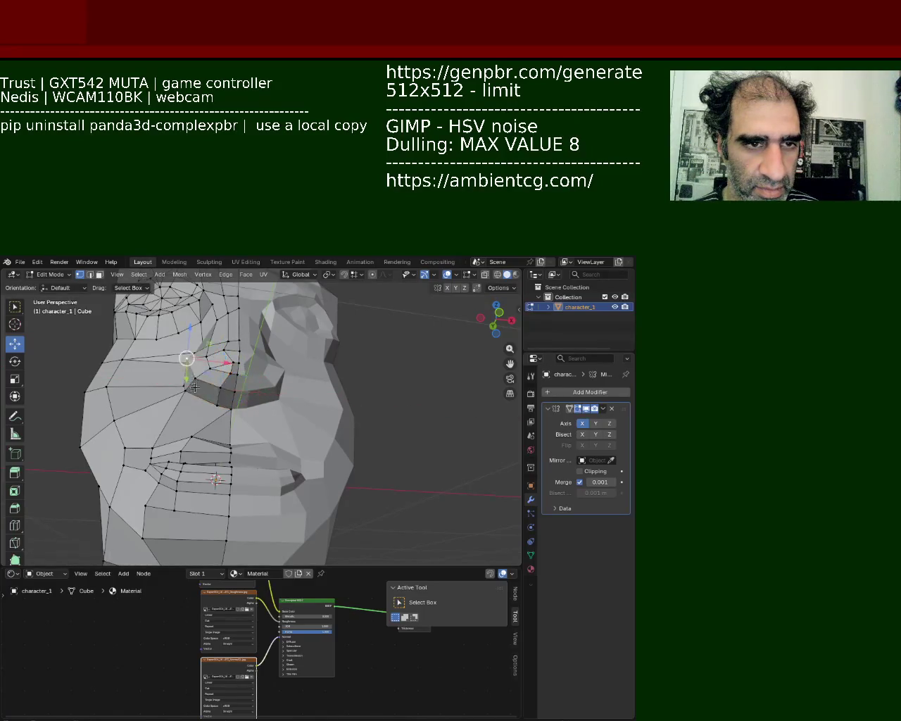
Lower the vertex above the nostril and nudge it further right
middle_click_drag(191, 362, 232, 400)
left_click(232, 401)
key("g")
left_click(242, 405)
key("g")
left_click(222, 431)
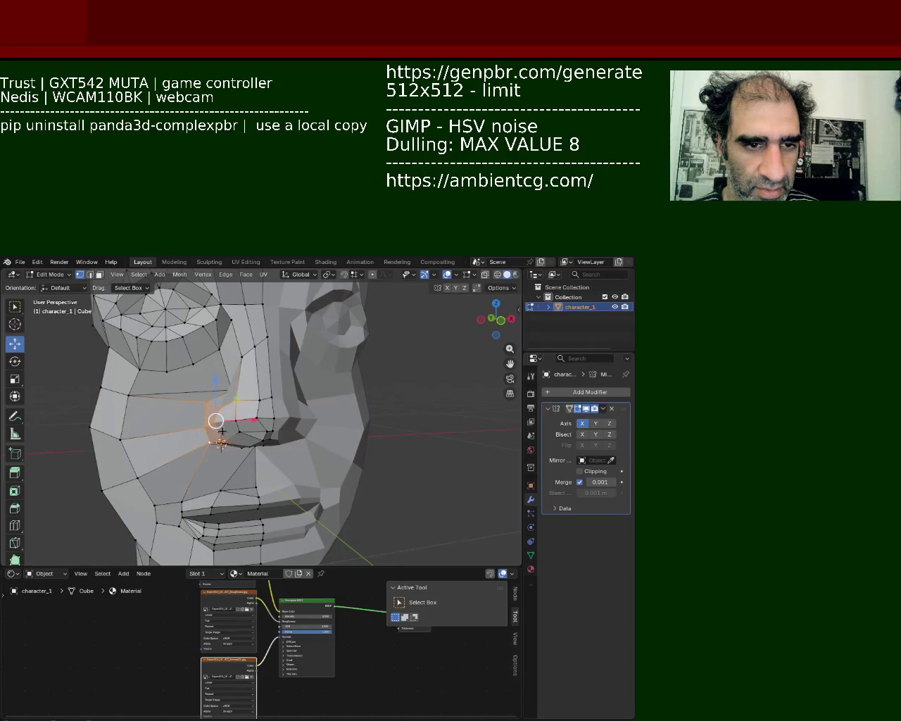
key("g")
left_click(260, 419)
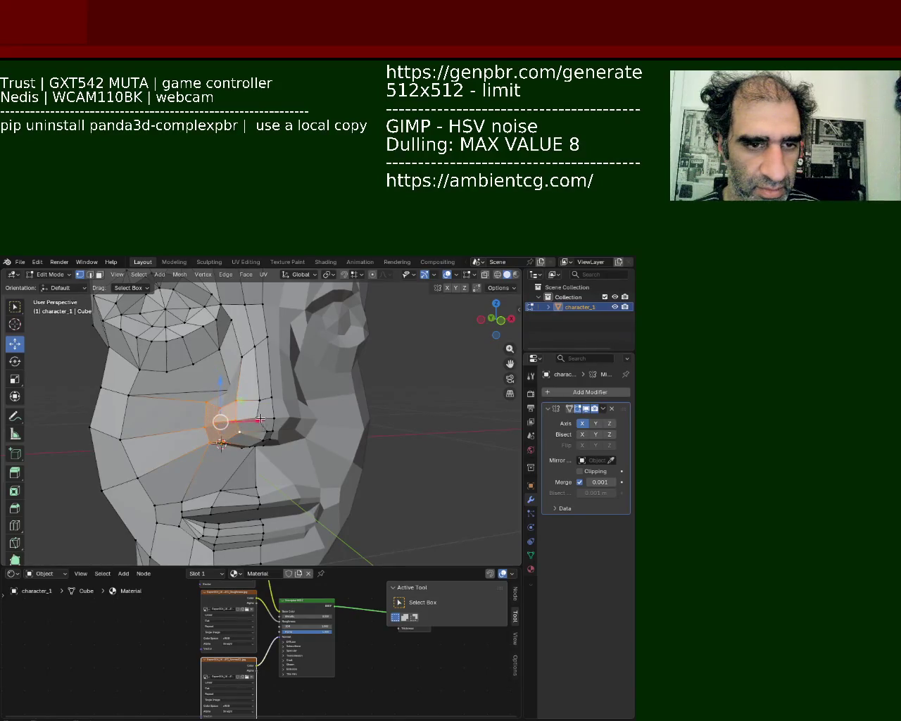
key("g")
left_click(271, 429)
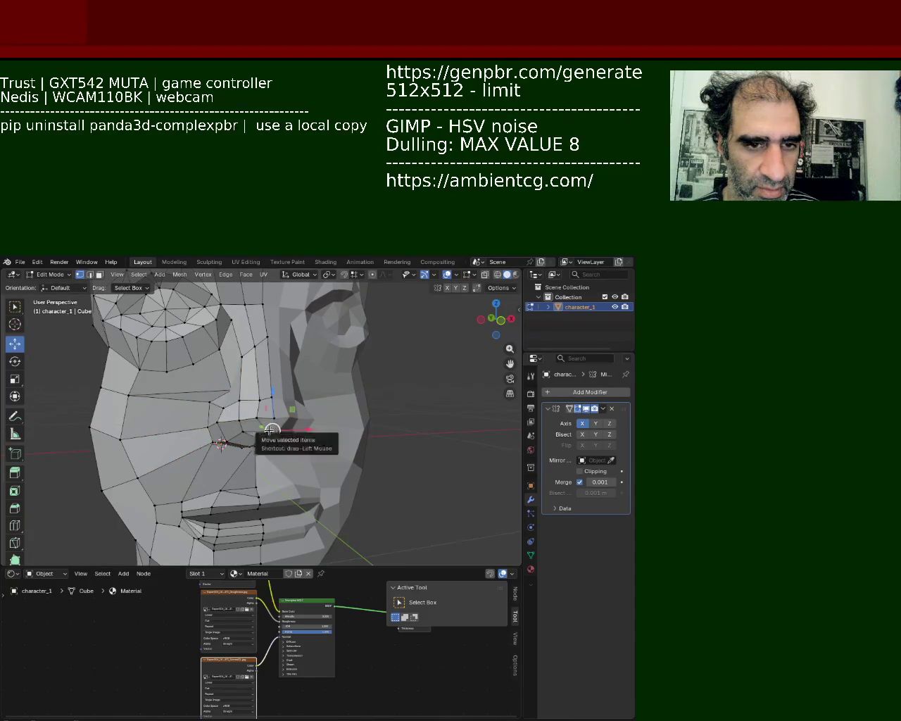
key("g")
left_click(269, 430)
From the front view, shift the nose vertex about 0.0142 m along X
mouse_move(269, 429)
middle_mouse_down()
mouse_move(241, 367)
mouse_move(260, 386)
mouse_move(248, 321)
mouse_move(273, 374)
middle_mouse_up()
key("g")
key("x")
left_click(264, 383)
scroll(260, 352, "down", 4)
scroll(261, 359, "up", 2)
scroll(267, 366, "up", 3)
scroll(274, 373, "up", 5)
scroll(251, 368, "down", 3)
middle_click_drag(246, 415, 259, 413, "shift")
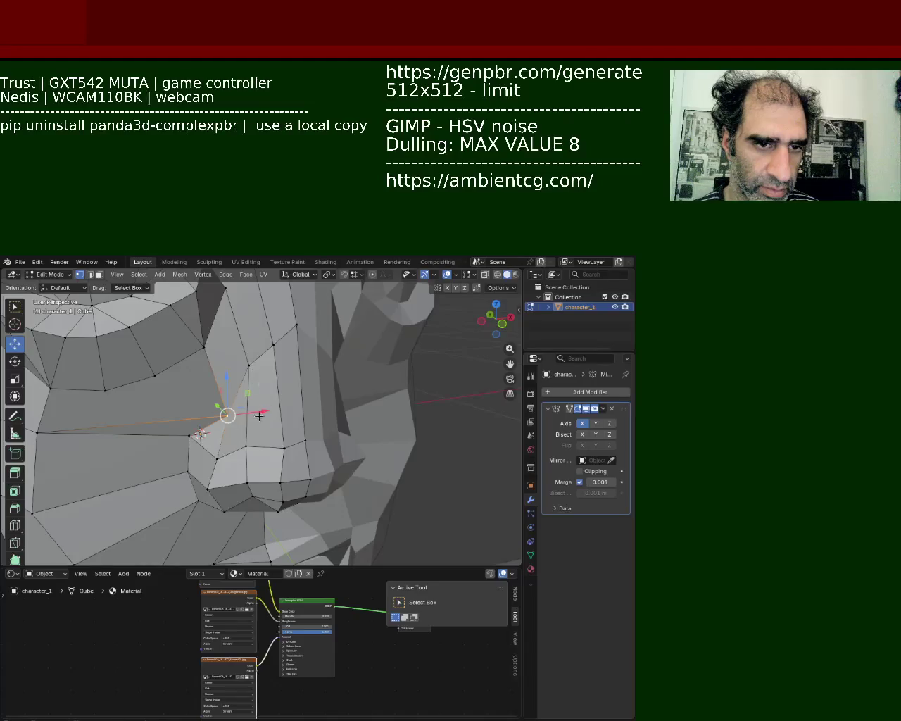
Merge the stray nose vertex into its neighbouring vertex
key("g")
left_click(289, 334)
right_click(295, 433)
left_click(299, 437)
Subdivide the edge loop along the side of the nose
left_click(280, 363, "alt")
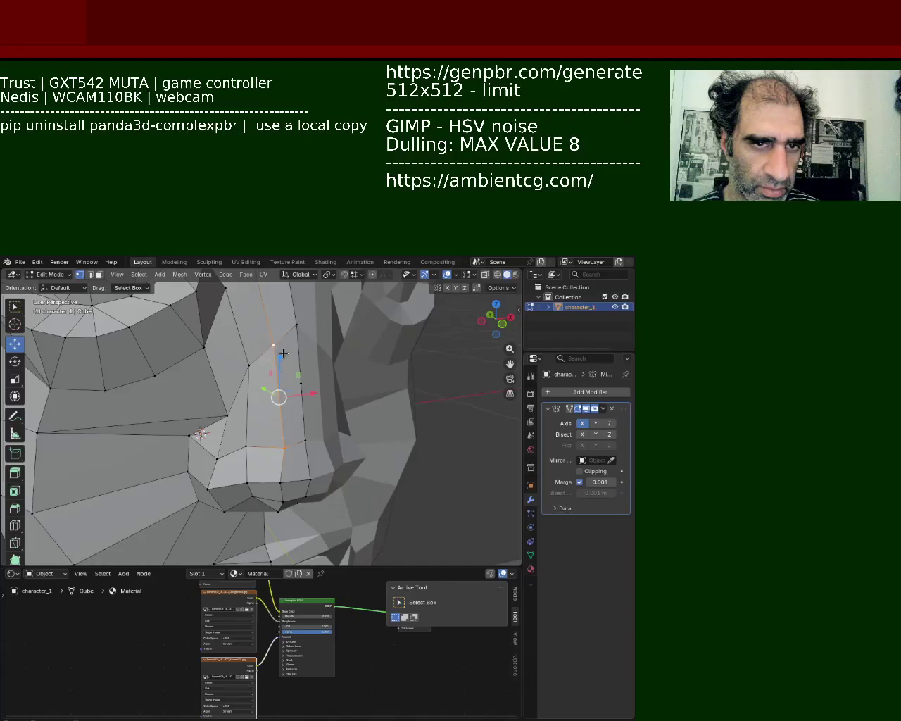
right_click(283, 352)
left_click(281, 349)
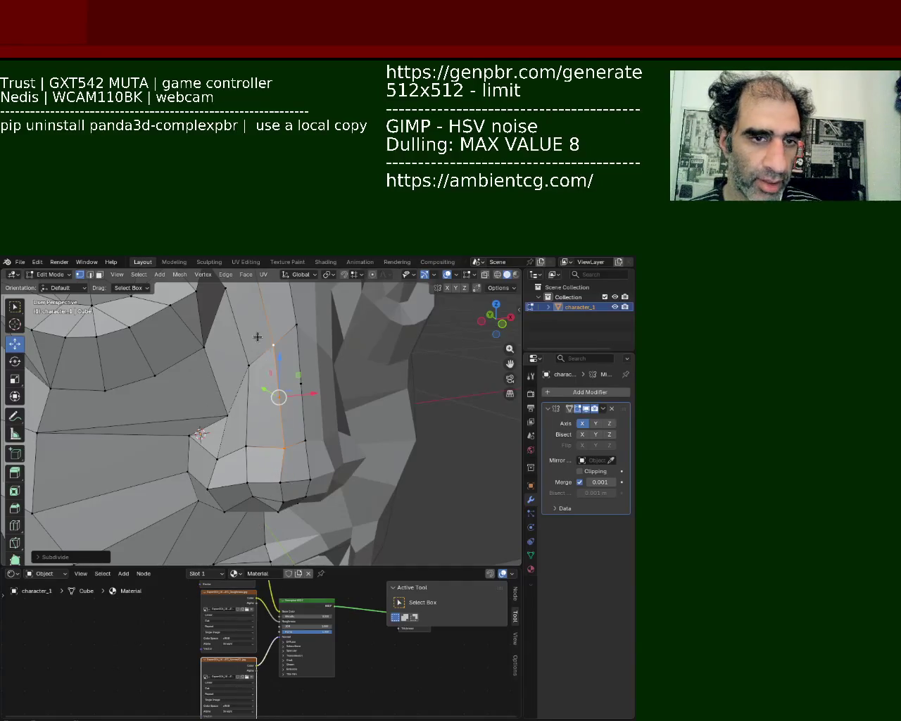
Lower the new nose-side vertex along Z by about 0.031 m
left_click(238, 364)
left_click(248, 450)
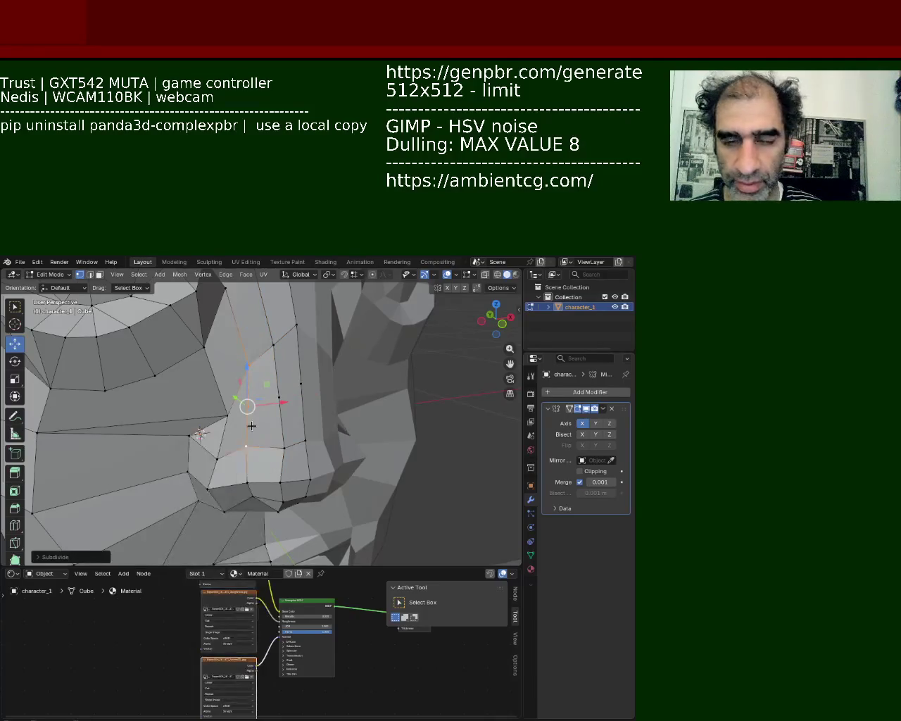
left_click(300, 384)
key("g")
key("z")
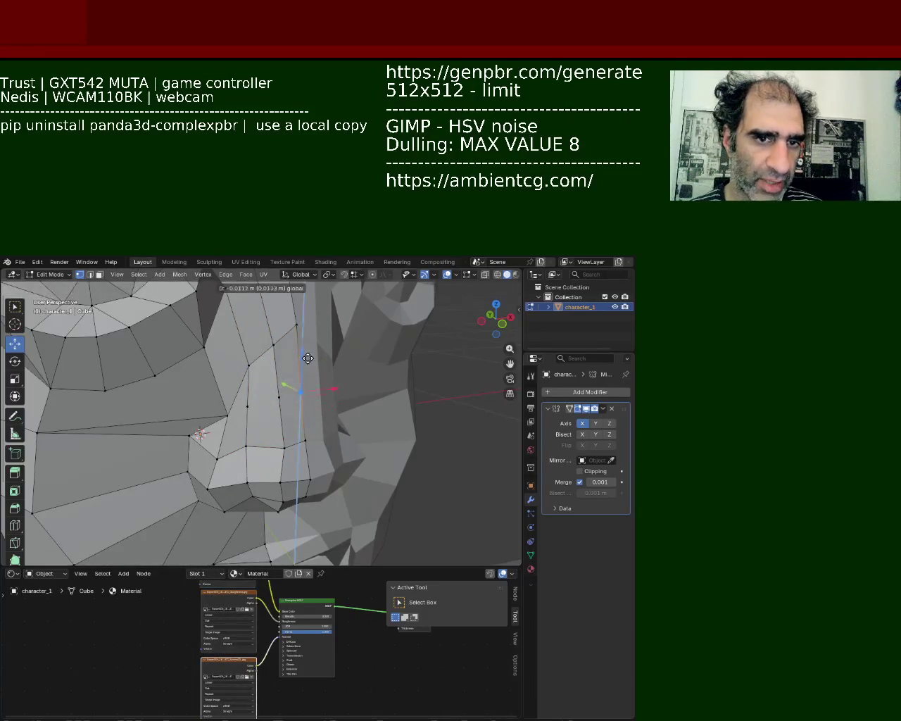
left_click(307, 358)
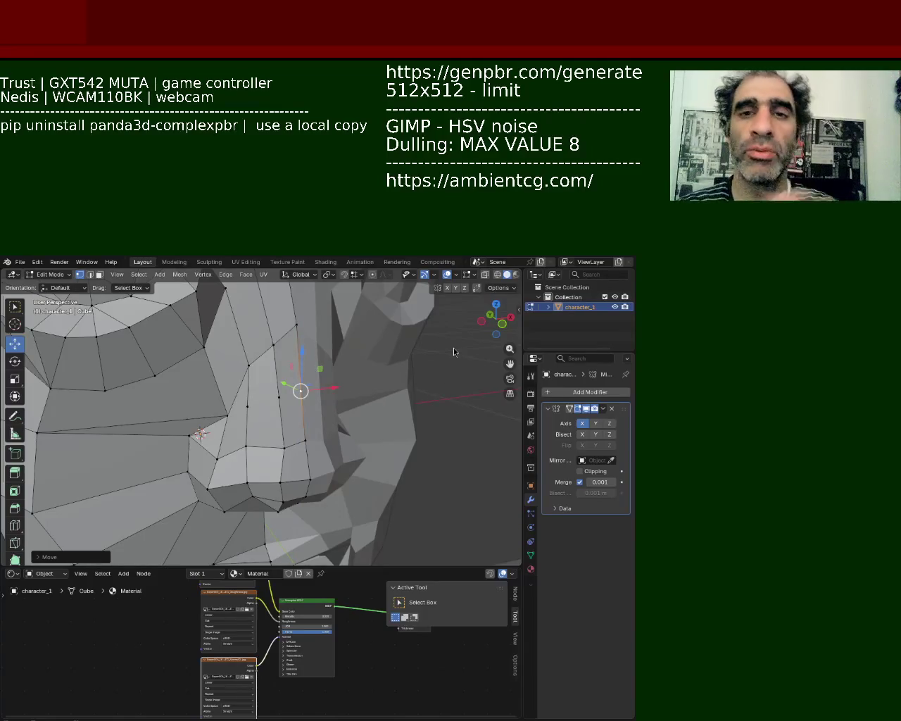
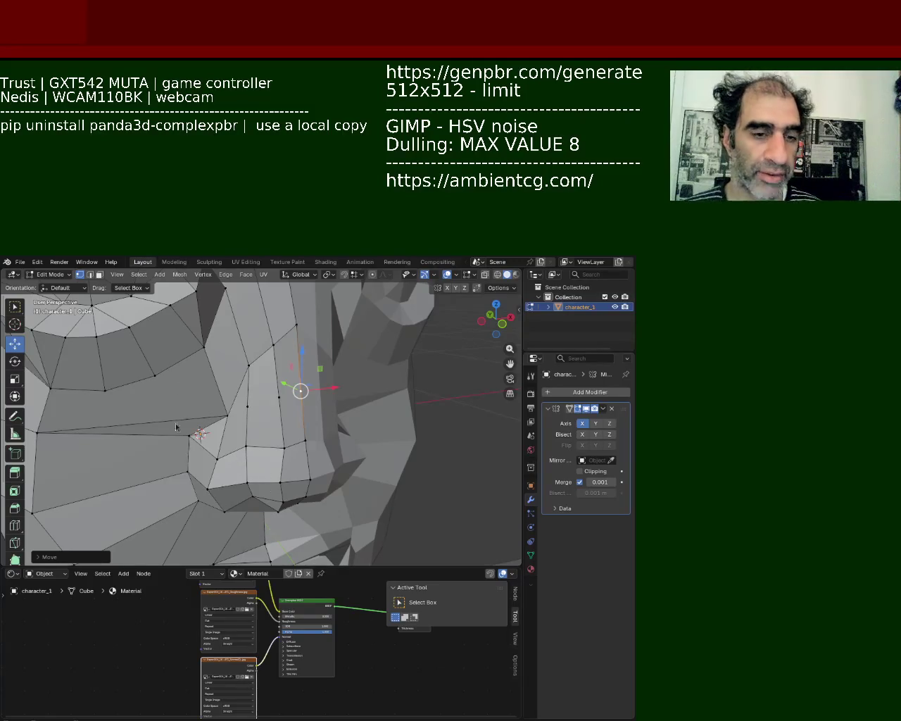
Raise the vertex beside the nostril along the Z axis
scroll(244, 420, "down", 3)
scroll(244, 421, "up", 2)
scroll(243, 426, "up", 2)
scroll(239, 430, "down", 1)
left_click(202, 451)
left_click(213, 426)
left_click(187, 418)
left_click(243, 411)
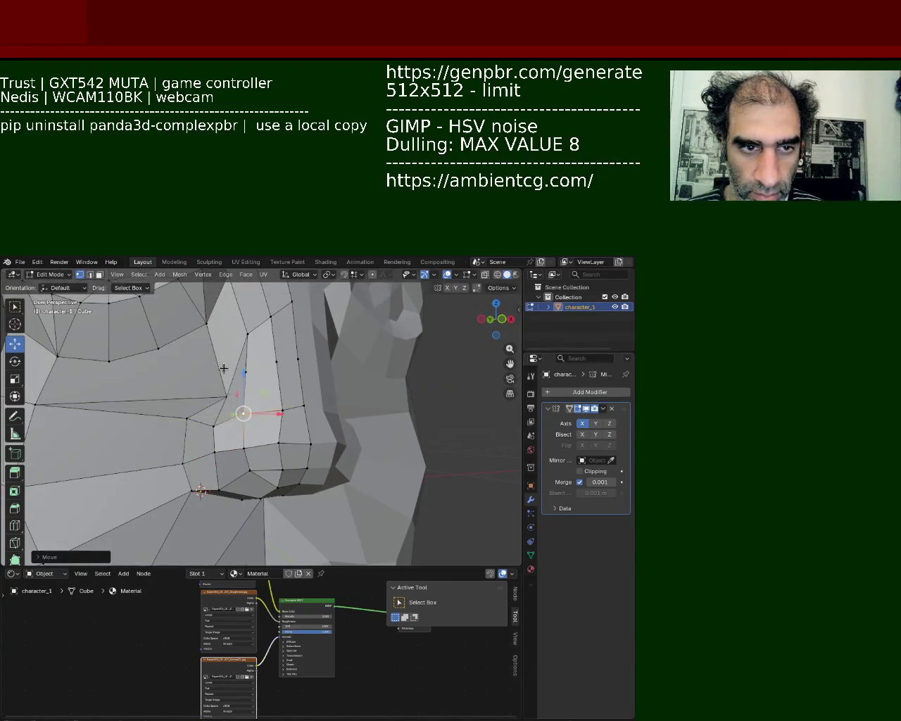
left_click(226, 414)
key("g")
key("z")
left_click(231, 380)
Lower another nostril vertex along the Z axis
left_click(195, 418)
key("g")
key("z")
left_click(188, 468)
middle_click_drag(188, 468, 304, 406)
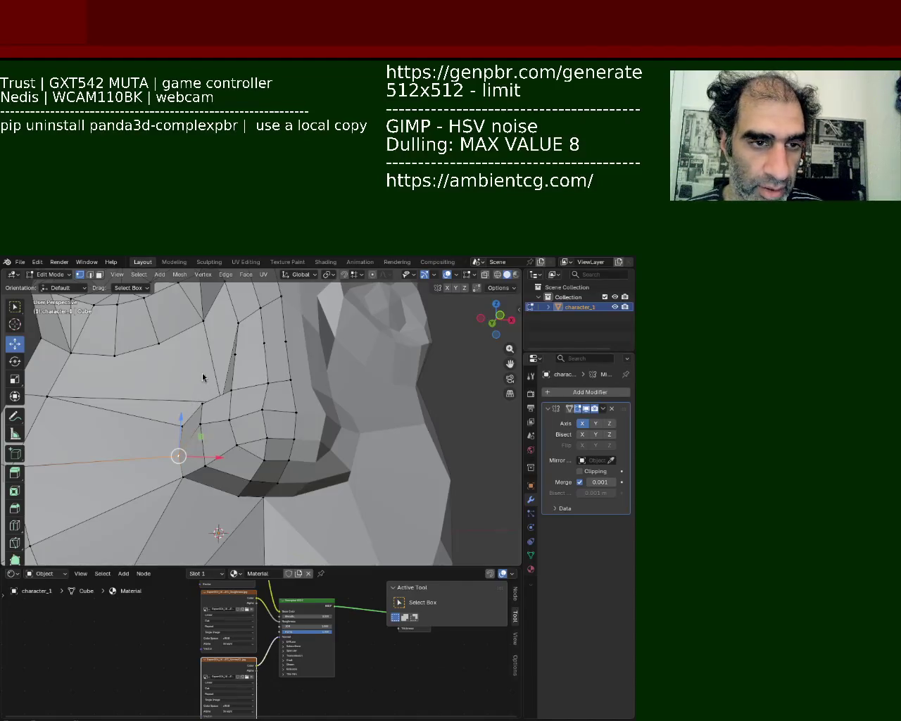
Shift a vertex on the side of the nose along the X axis
left_click(262, 486)
left_click(268, 483, "shift")
left_click(267, 438, "shift")
left_click(261, 409)
key("g")
key("x")
left_click(307, 413)
mouse_move(307, 413)
middle_mouse_down()
mouse_move(281, 412)
mouse_move(286, 431)
middle_mouse_up()
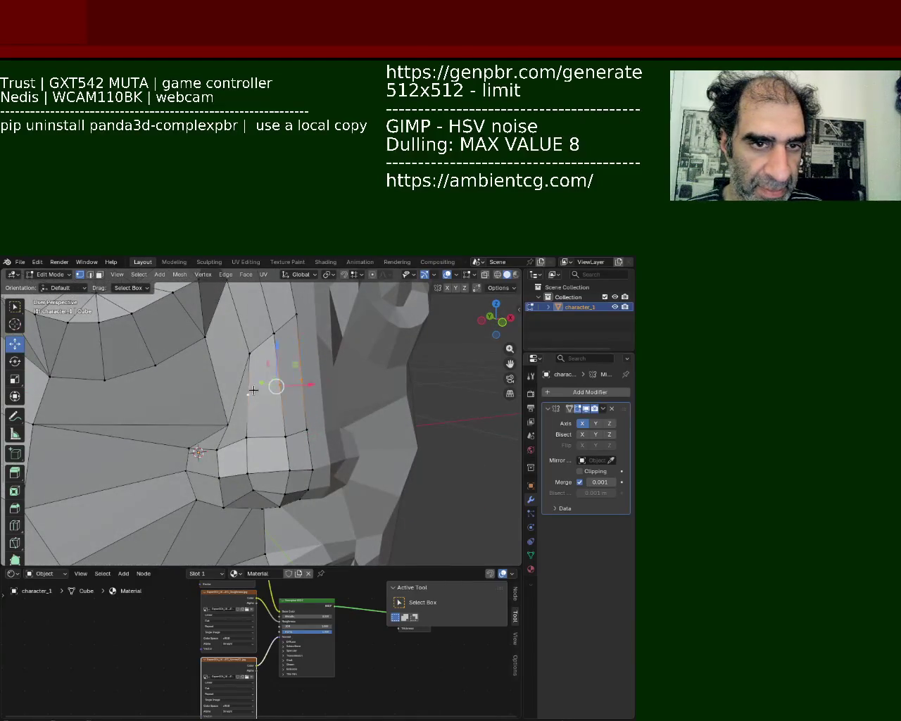
Lower the vertex below the nose, then reposition it along the Y axis
middle_click_drag(253, 389, 296, 383)
left_click(305, 353)
left_click_drag(305, 357, 296, 366)
key("g")
key("y")
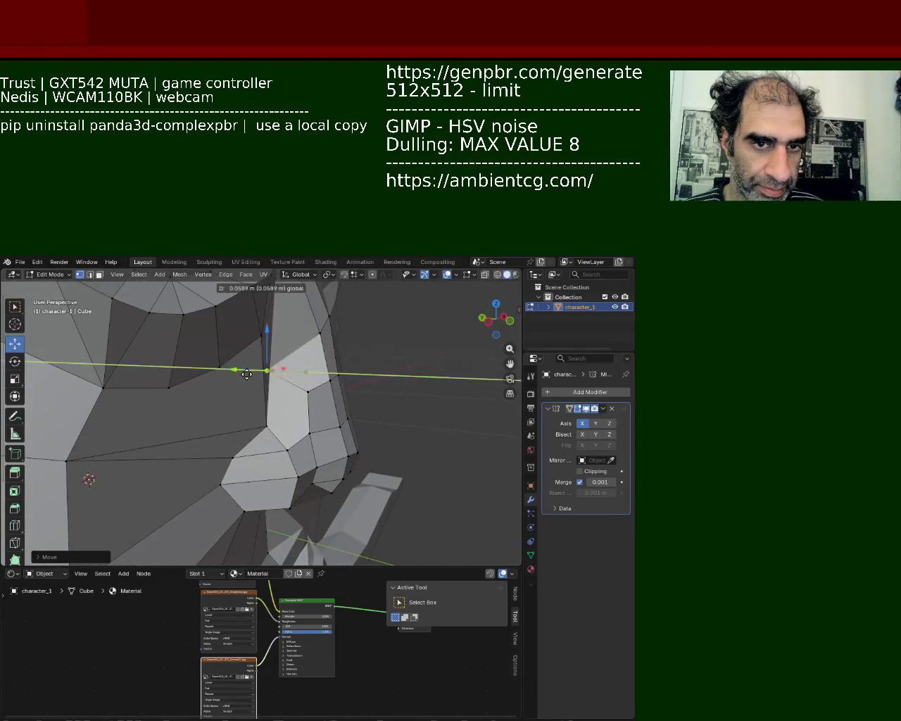
left_click(308, 408)
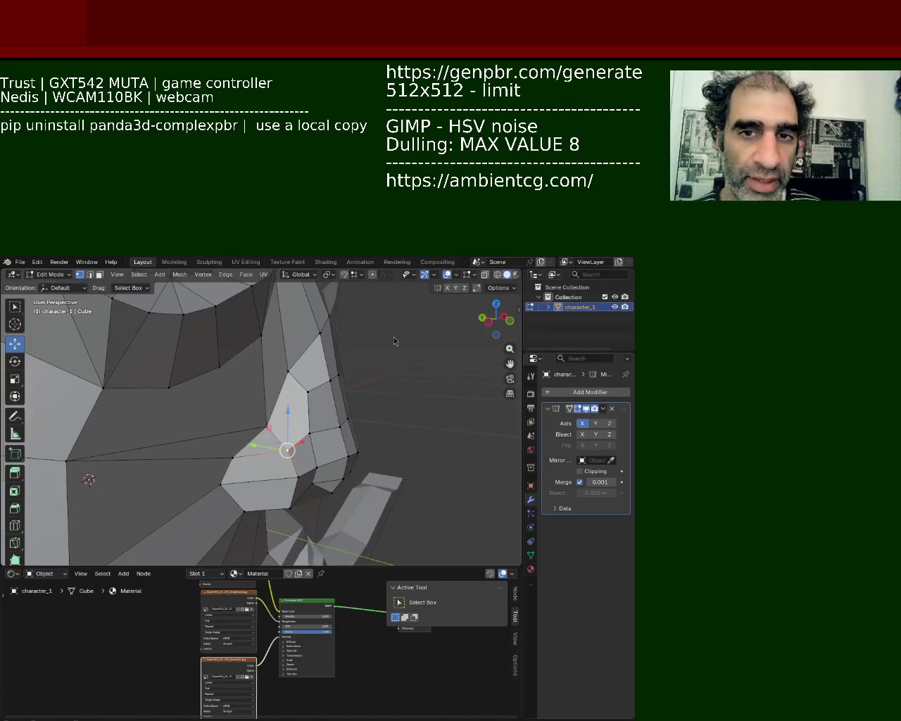
Move and lower further vertices at the nose and nostril side
left_click(264, 460)
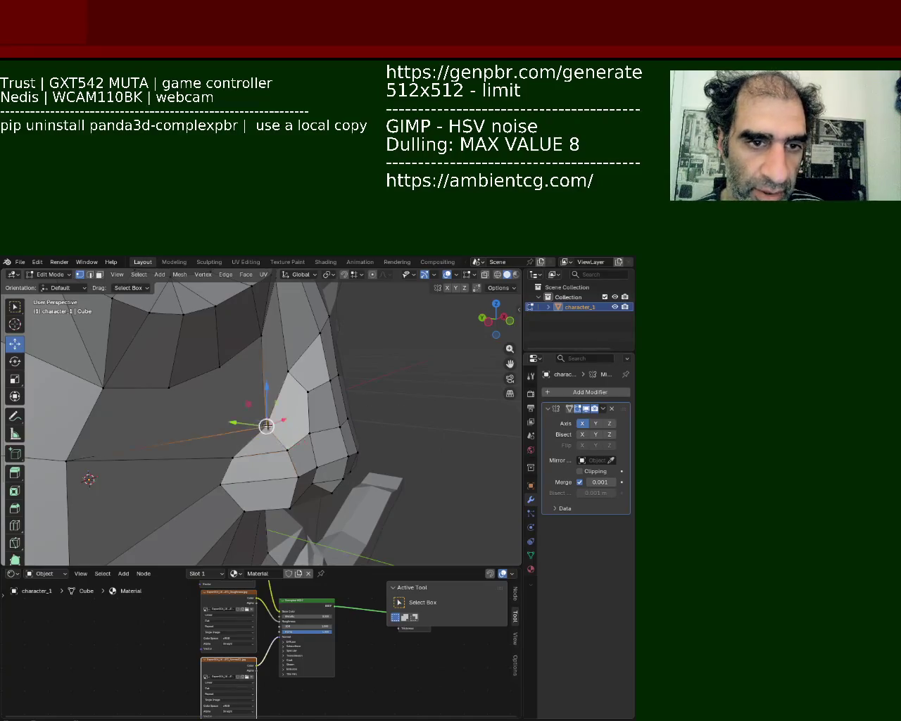
mouse_move(243, 423)
left_mouse_down()
mouse_move(297, 364)
mouse_move(280, 361)
mouse_move(233, 458)
left_mouse_up()
left_click(291, 351)
left_click(295, 366)
mouse_move(233, 458)
middle_mouse_down()
mouse_move(161, 420)
mouse_move(223, 439)
middle_mouse_up()
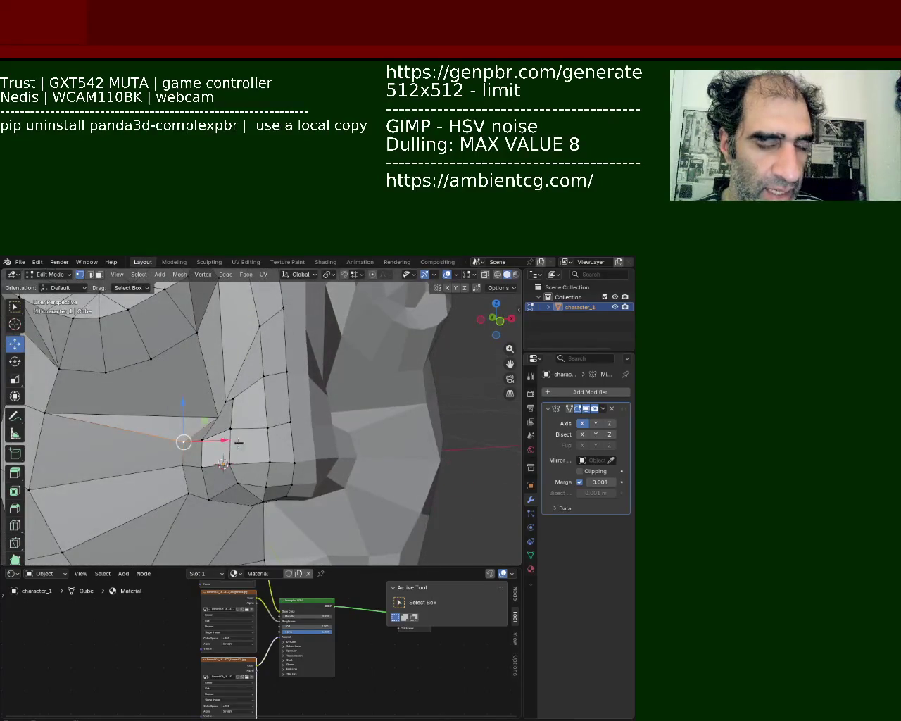
Shift the vertex under the nose left along X and pull the next nose vertex up
left_click(195, 467)
key("g")
key("x")
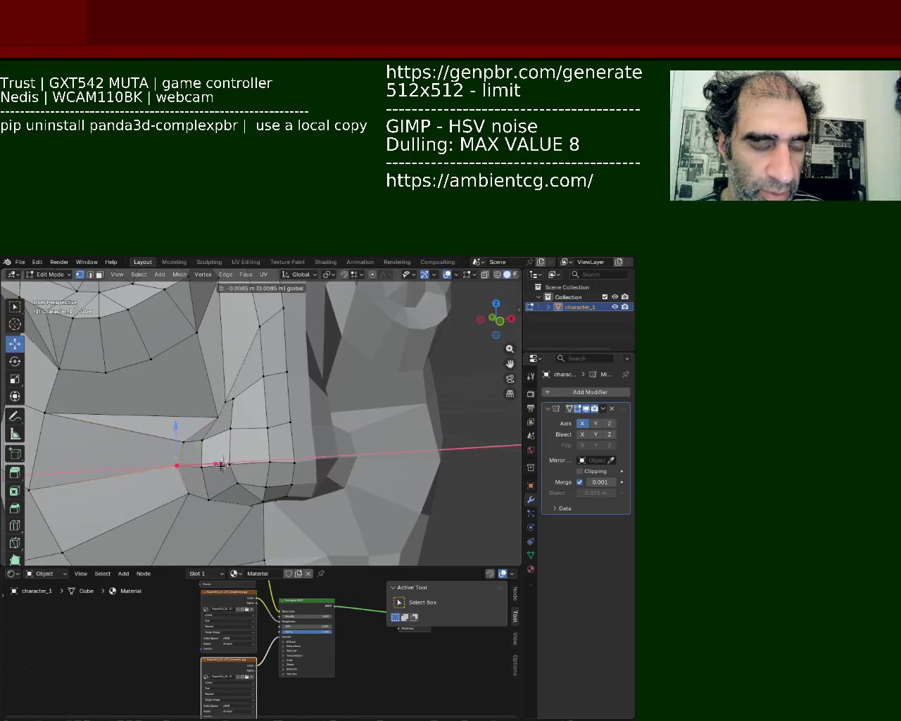
left_click(159, 464)
left_click(234, 386)
middle_click_drag(234, 386, 239, 382)
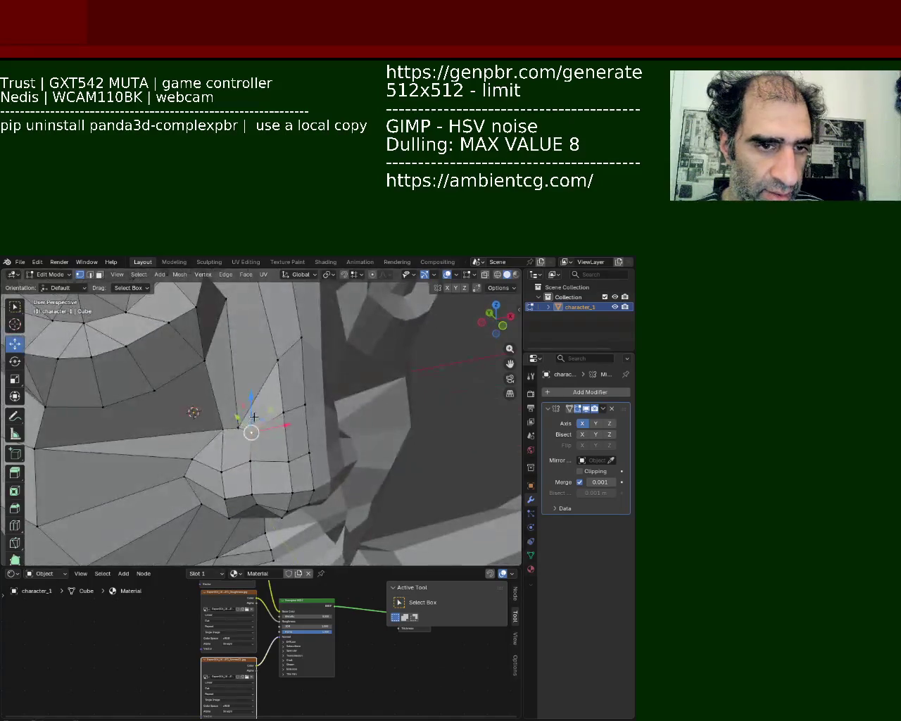
left_click_drag(239, 382, 300, 333)
mouse_move(301, 352)
middle_mouse_down()
mouse_move(280, 413)
mouse_move(342, 392)
mouse_move(404, 392)
mouse_move(233, 311)
mouse_move(312, 427)
mouse_move(342, 394)
mouse_move(326, 430)
mouse_move(294, 399)
mouse_move(264, 418)
middle_mouse_up()
scroll(326, 430, "down", 5)
Join the upper and lower vertices with a new edge to split the face
scroll(294, 398, "up", 6)
left_click(296, 379)
left_click(299, 484, "shift")
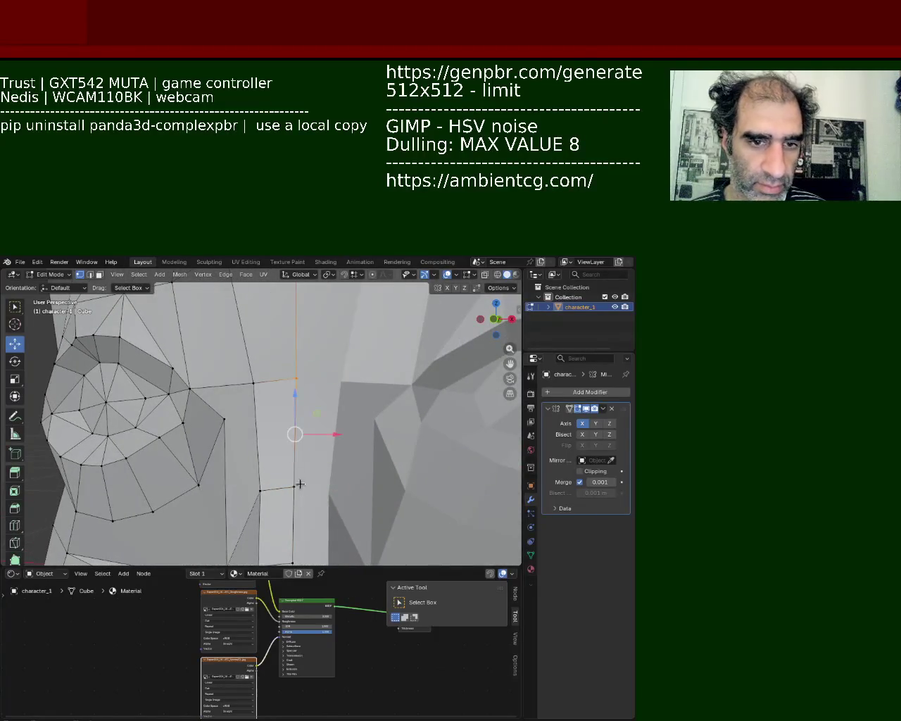
left_click(295, 485)
left_click(296, 378)
left_click(294, 485, "shift")
key("ctrl+e")
key("Escape")
key("j")
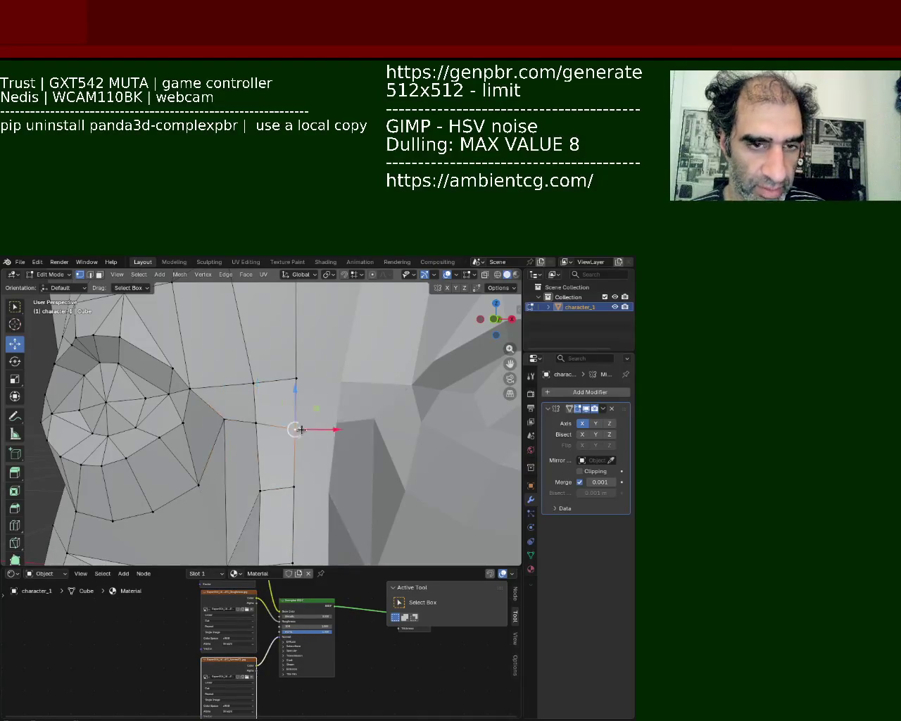
Slide two neighbouring vertices slightly along their edges
left_click(254, 422, "shift")
key("g")
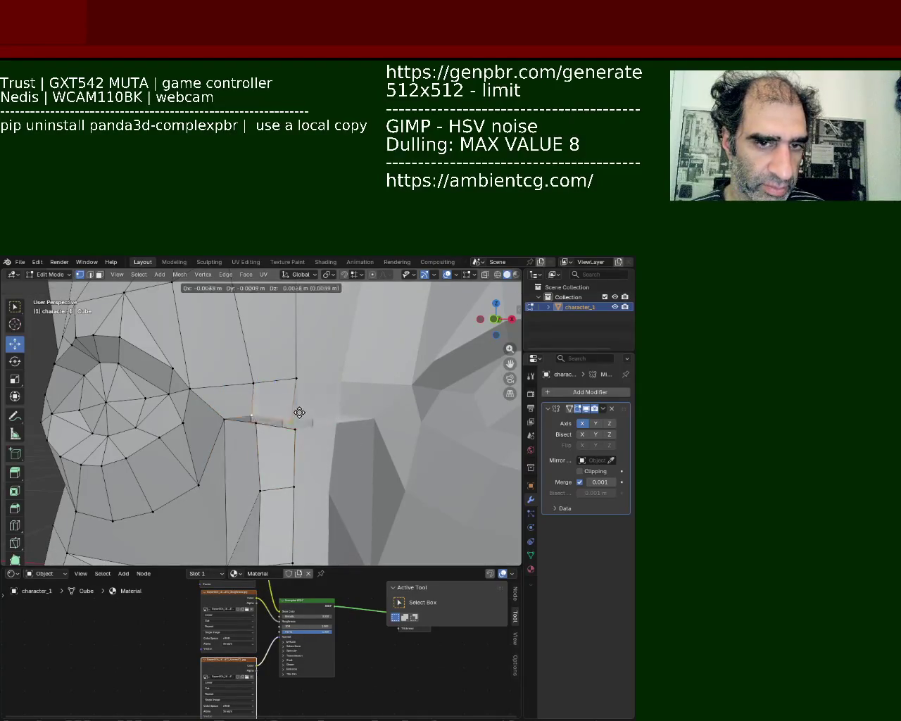
key("Escape")
key("g")
key("g")
left_click(310, 382)
key("g")
key("g")
key("Escape")
key("g")
key("g")
left_click(350, 407)
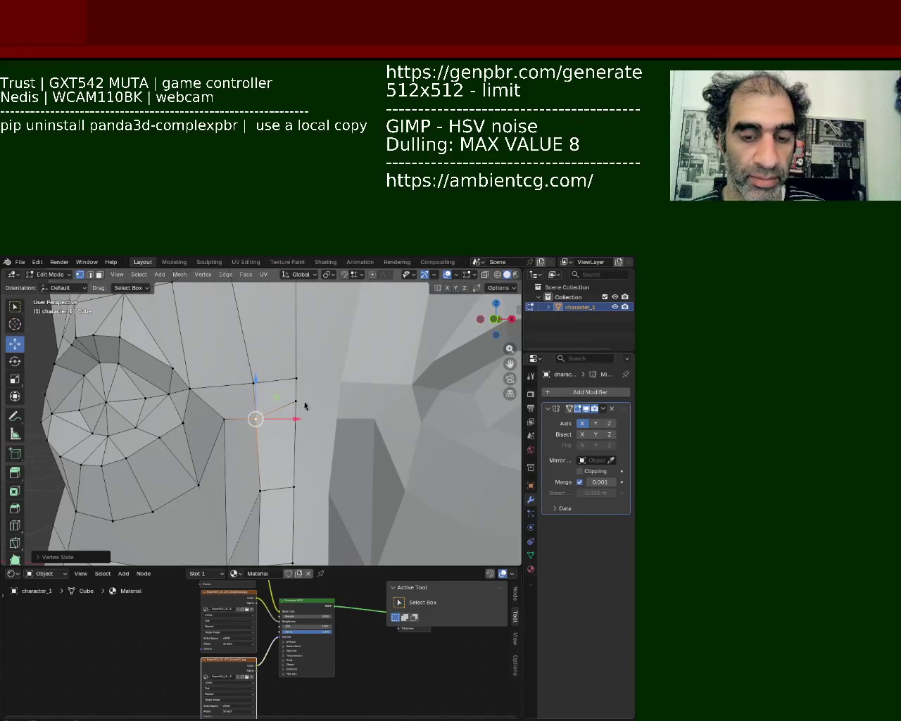
Slide the vertex beside the eye down along its edge in two moves
middle_click_drag(132, 420, 237, 372)
middle_click_drag(292, 382, 356, 391)
left_click(359, 420)
key("g")
key("g")
left_click(378, 437)
key("g")
key("g")
left_click(366, 442)
mouse_move(366, 440)
middle_mouse_down()
mouse_move(271, 370)
mouse_move(161, 392)
mouse_move(204, 373)
mouse_move(219, 348)
mouse_move(324, 444)
middle_mouse_up()
scroll(161, 392, "down", 3)
Move the upper eye corner vertex, then shift a nose vertex down-left along Y
left_click(218, 345)
key("g")
left_click(235, 352)
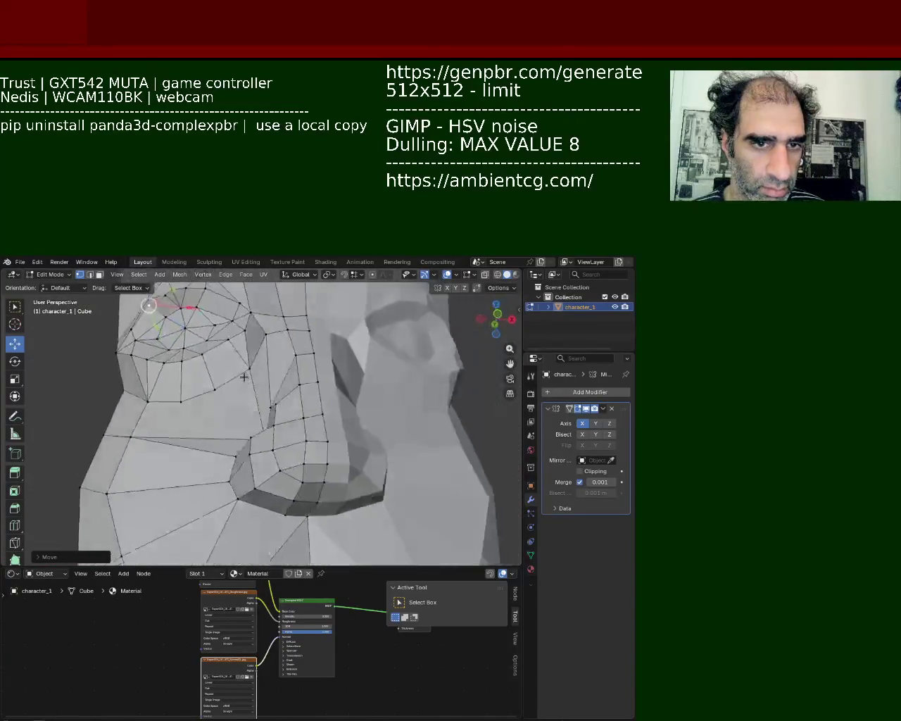
left_click(324, 445)
key("g")
left_click(316, 450)
key("g")
key("y")
left_click(303, 473)
Reposition the adjacent nose vertex along the Y axis
middle_click_drag(266, 493, 287, 422)
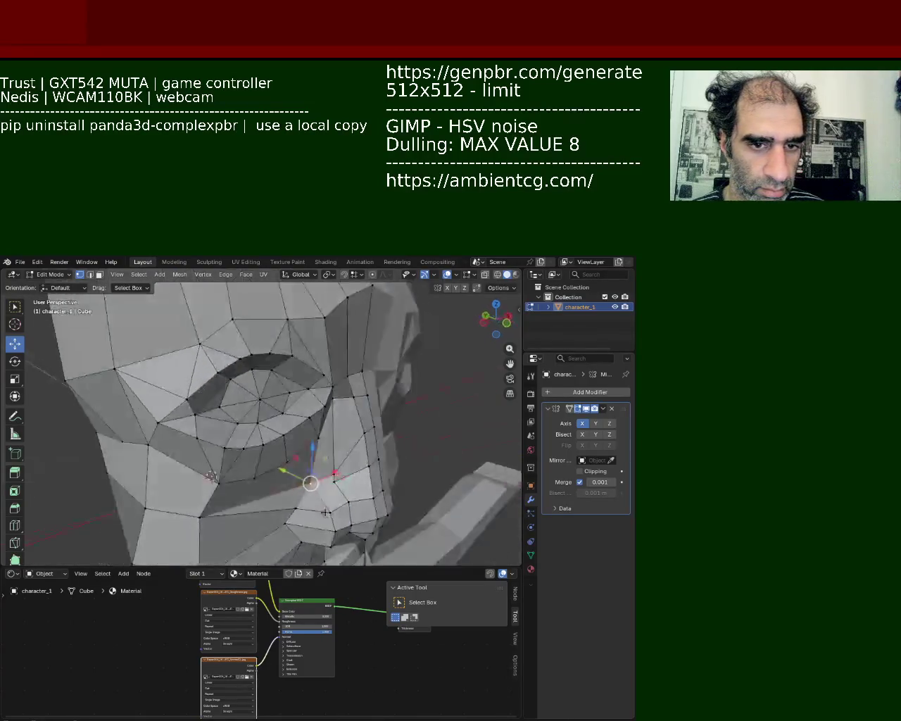
left_click(286, 422)
key("g")
left_click(281, 430)
key("g")
key("y")
left_click(242, 459)
left_click(241, 459)
mouse_move(242, 456)
middle_mouse_down()
mouse_move(239, 427)
mouse_move(267, 474)
middle_mouse_up()
Try scaling the selected nose vertices, then undo the scaling
key("ctrl+e")
key("Escape")
mouse_move(281, 402)
middle_mouse_down()
mouse_move(231, 421)
mouse_move(282, 445)
middle_mouse_up()
left_click(235, 408)
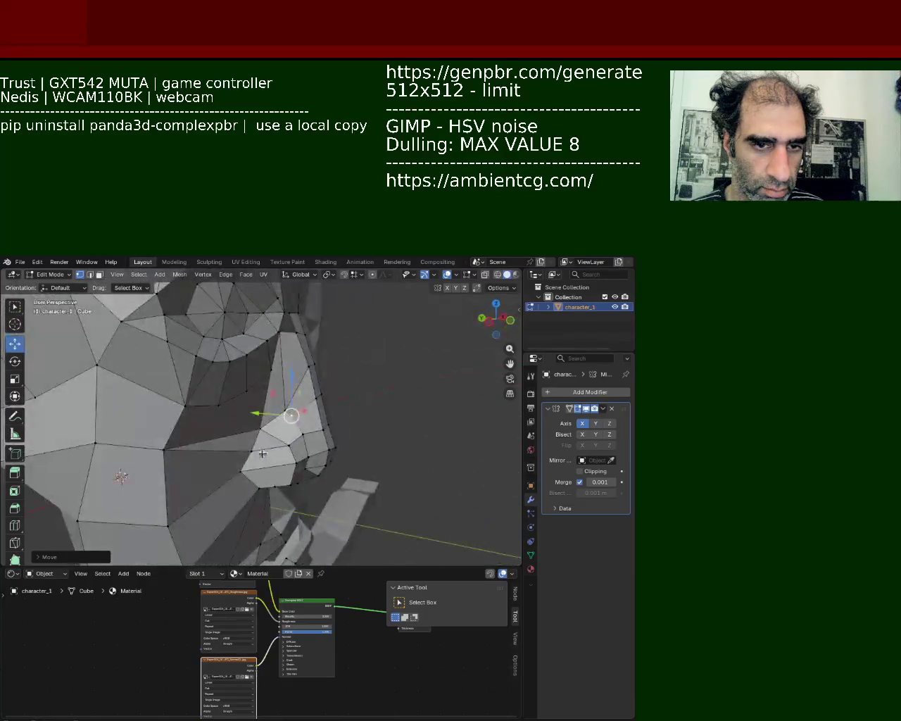
key("s")
left_click(235, 447)
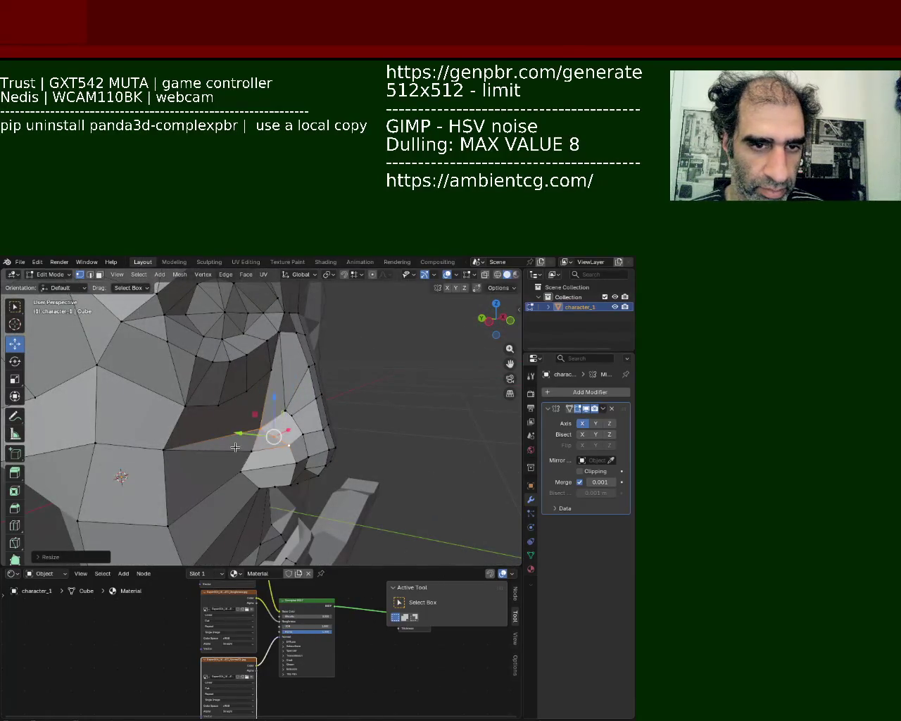
key("ctrl+z")
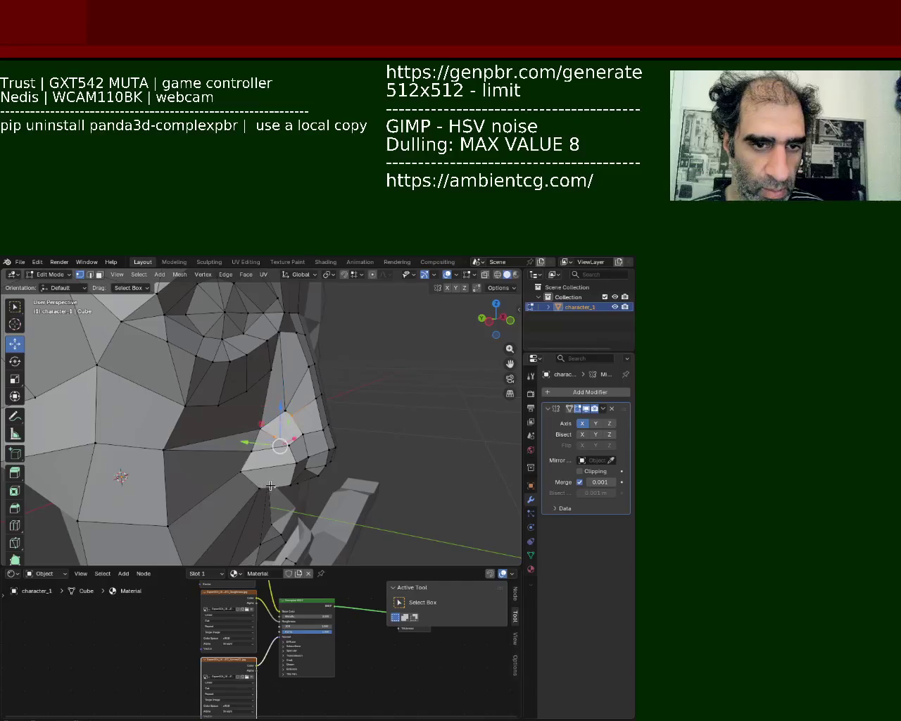
Adjust the nose bridge vertex vertically along Z in three moves
middle_click_drag(270, 485, 250, 467)
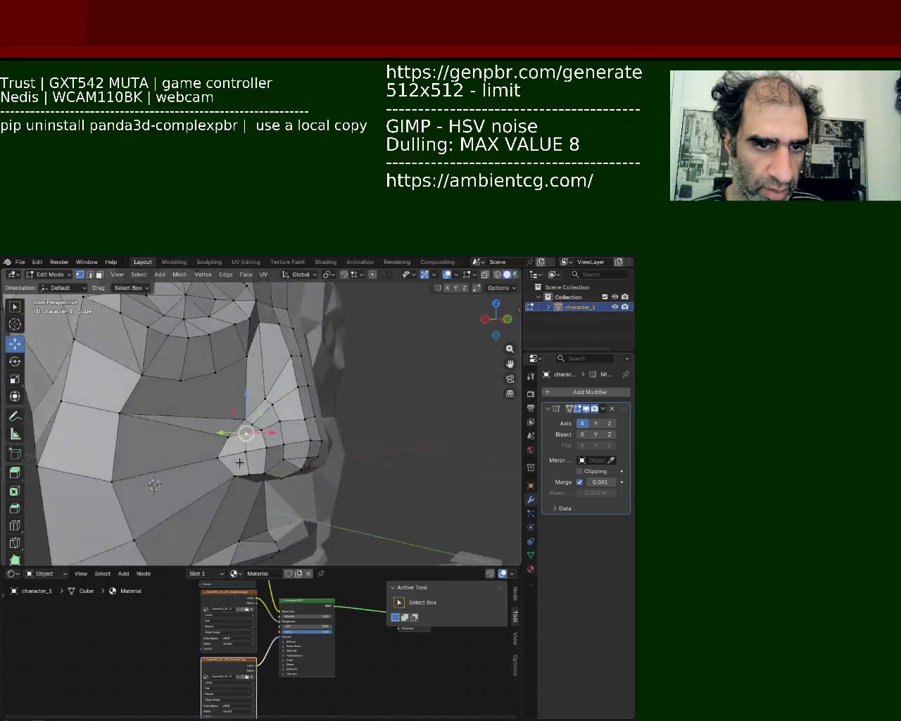
left_click(240, 415)
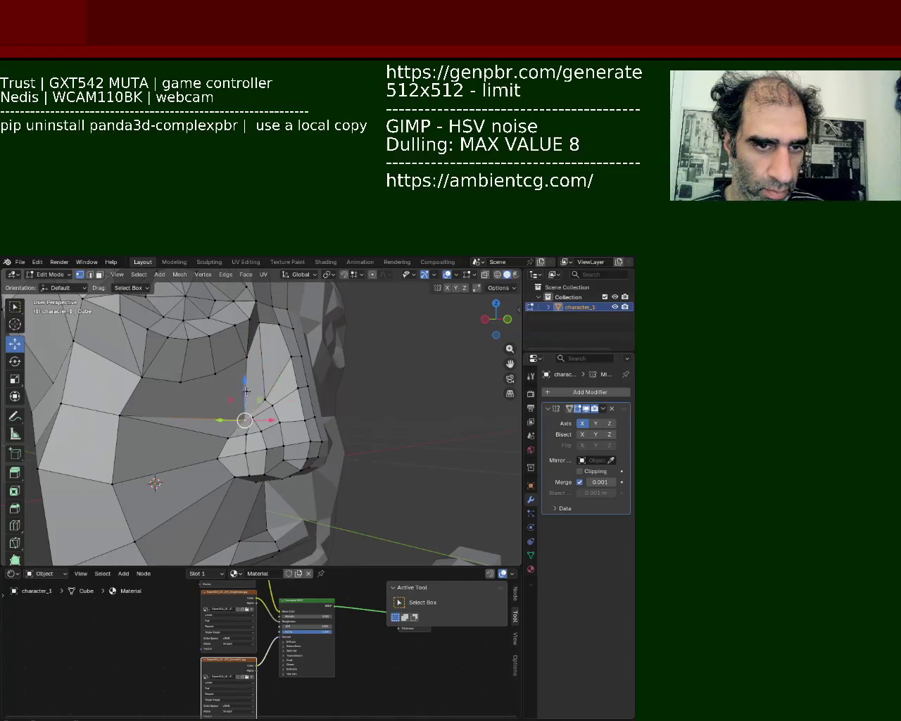
key("g")
key("z")
left_click(243, 382)
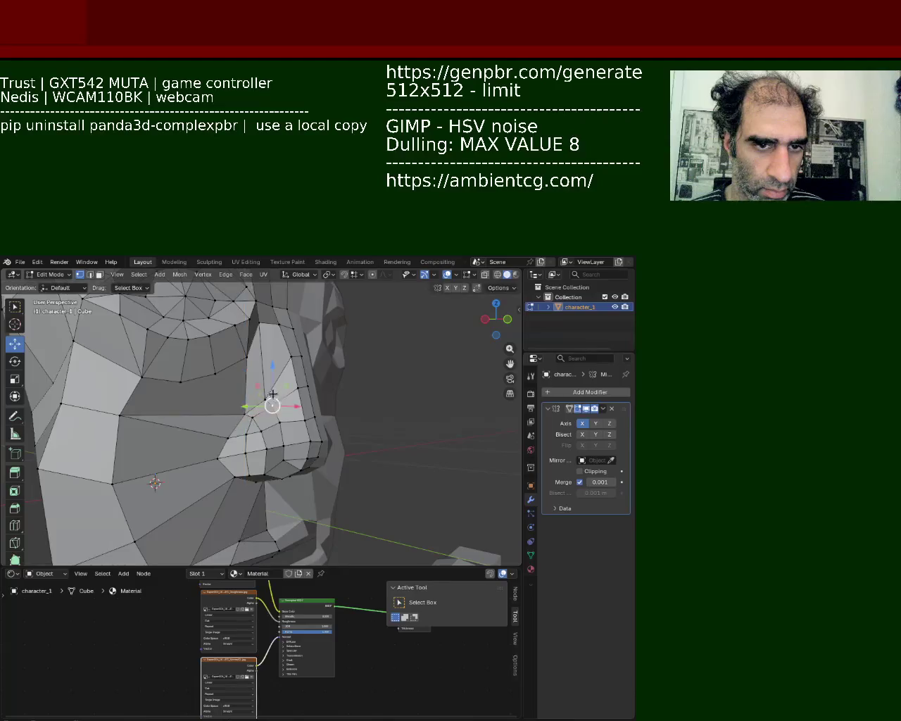
key("g")
key("z")
left_click(267, 408)
key("g")
key("z")
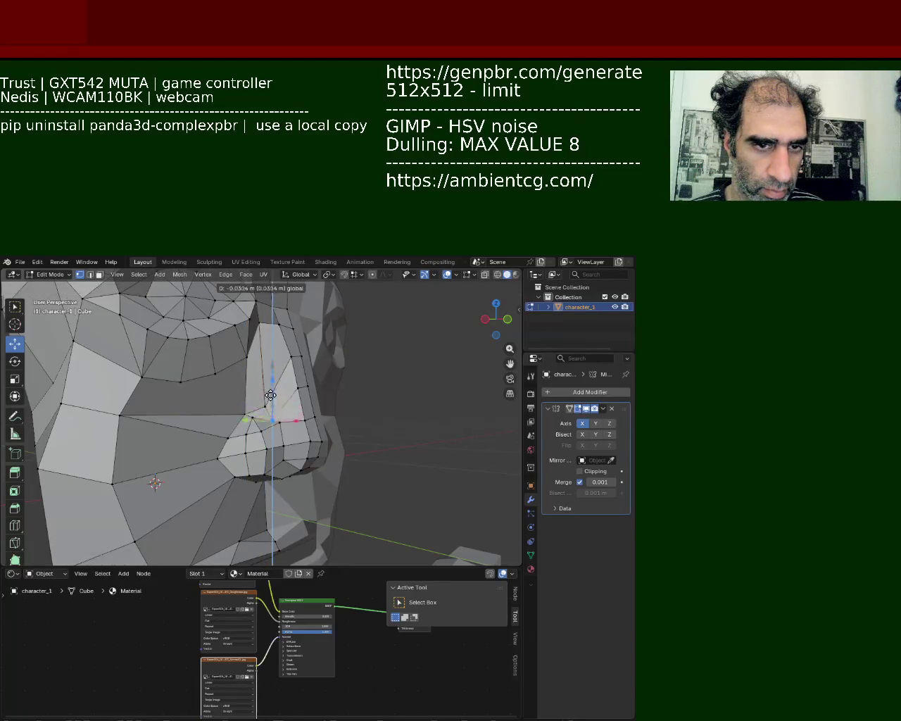
left_click(271, 397)
mouse_move(271, 398)
middle_mouse_down()
mouse_move(213, 414)
mouse_move(268, 435)
middle_mouse_up()
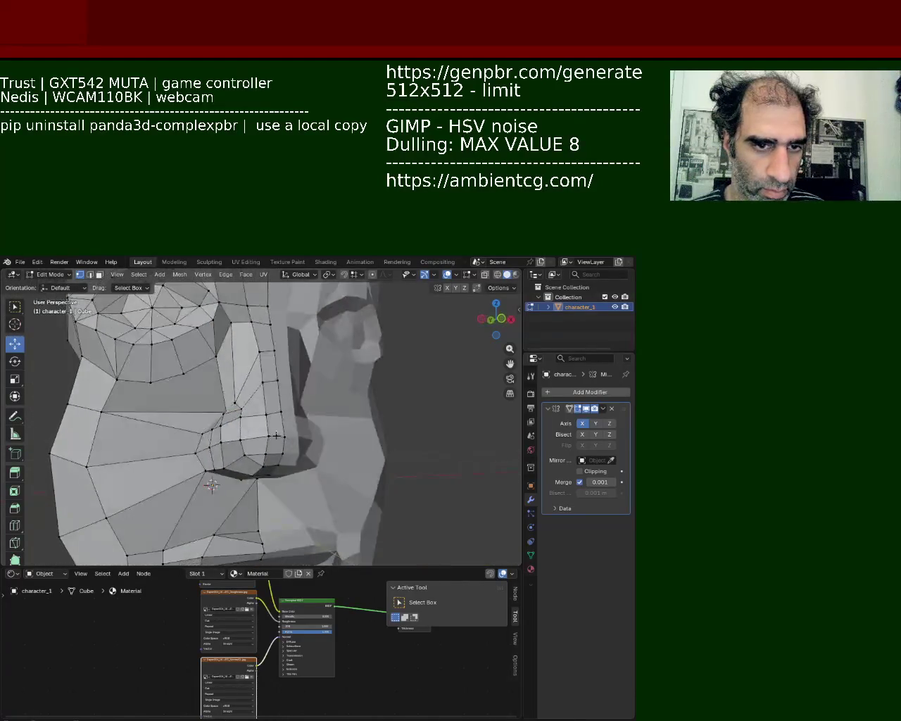
Shift the nostril vertex sideways along the X axis
left_click(212, 451)
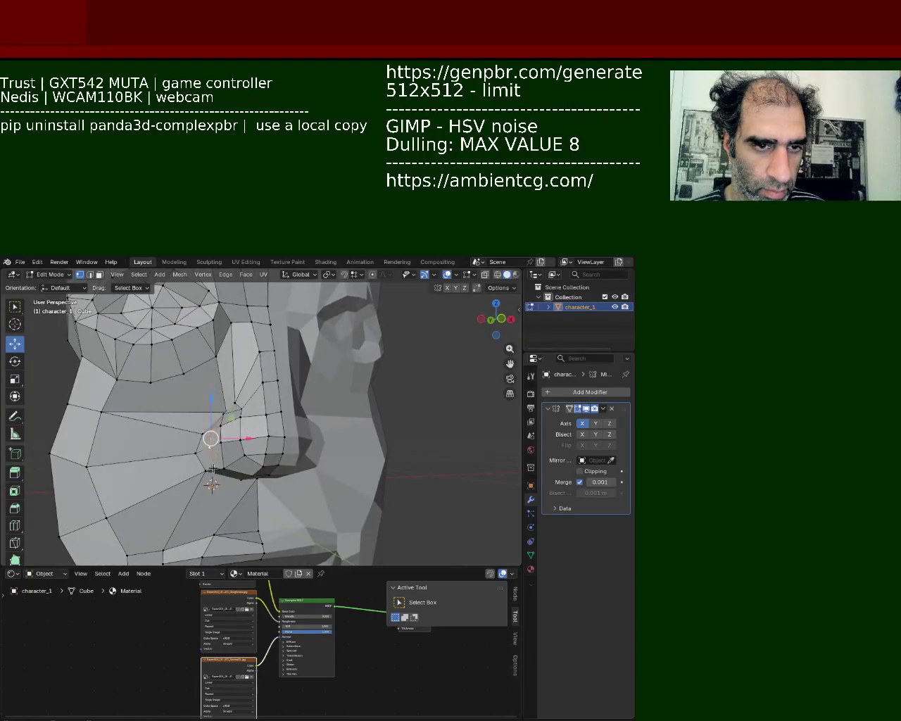
key("g")
key("x")
key("z")
middle_click_drag(227, 449, 236, 415)
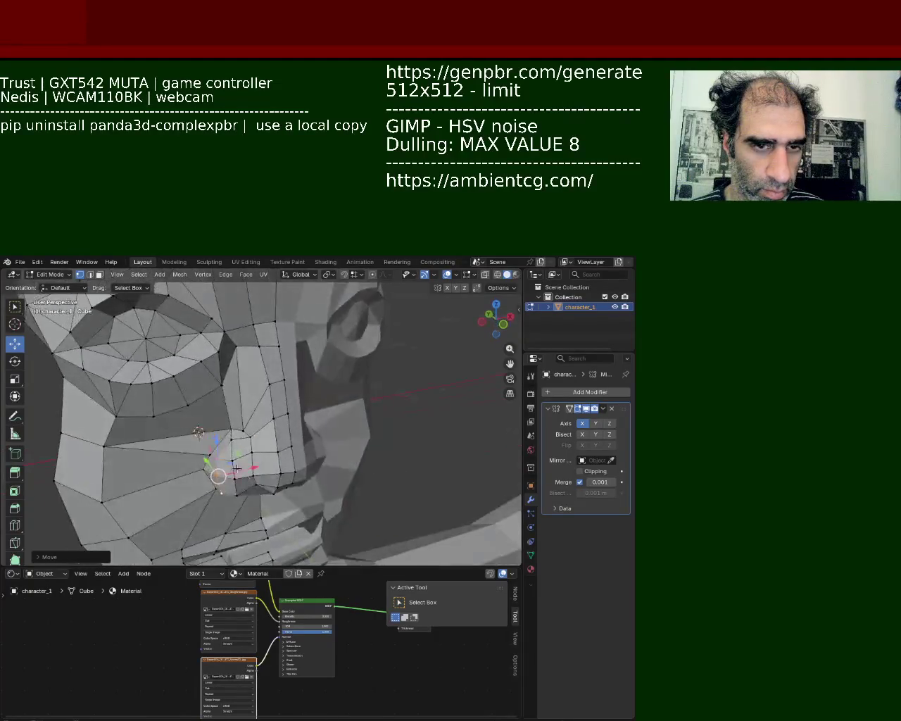
key("x")
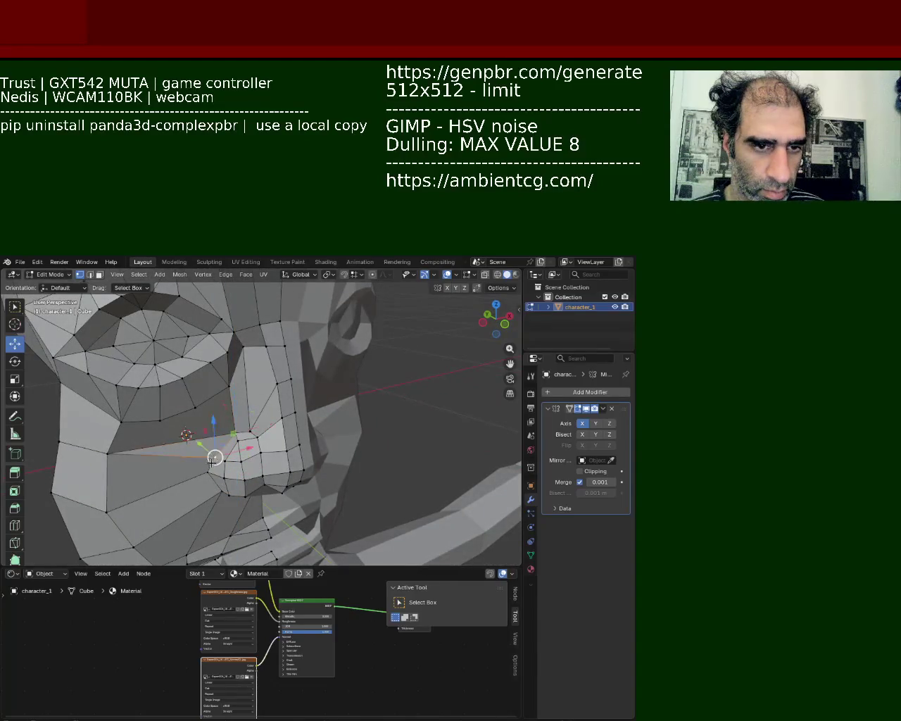
left_click(243, 466)
middle_click_drag(243, 466, 268, 452)
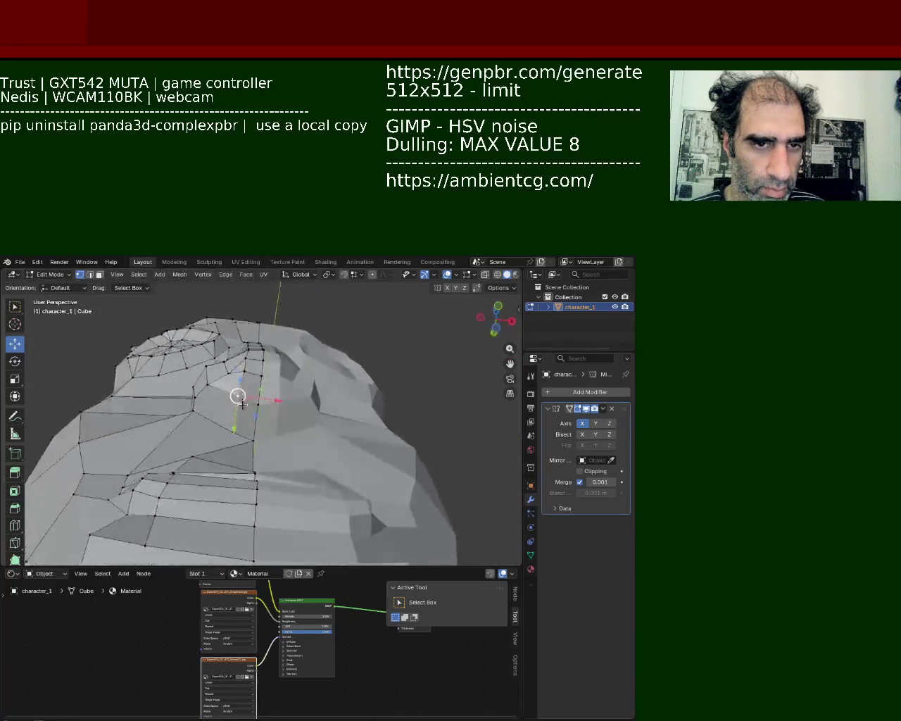
Move a vertex next to the nose along the Y axis
left_click(245, 451)
mouse_move(261, 454)
middle_mouse_down()
mouse_move(245, 458)
mouse_move(250, 477)
mouse_move(258, 458)
middle_mouse_up()
key("g")
key("y")
left_click(245, 481)
key("g")
right_click(224, 426)
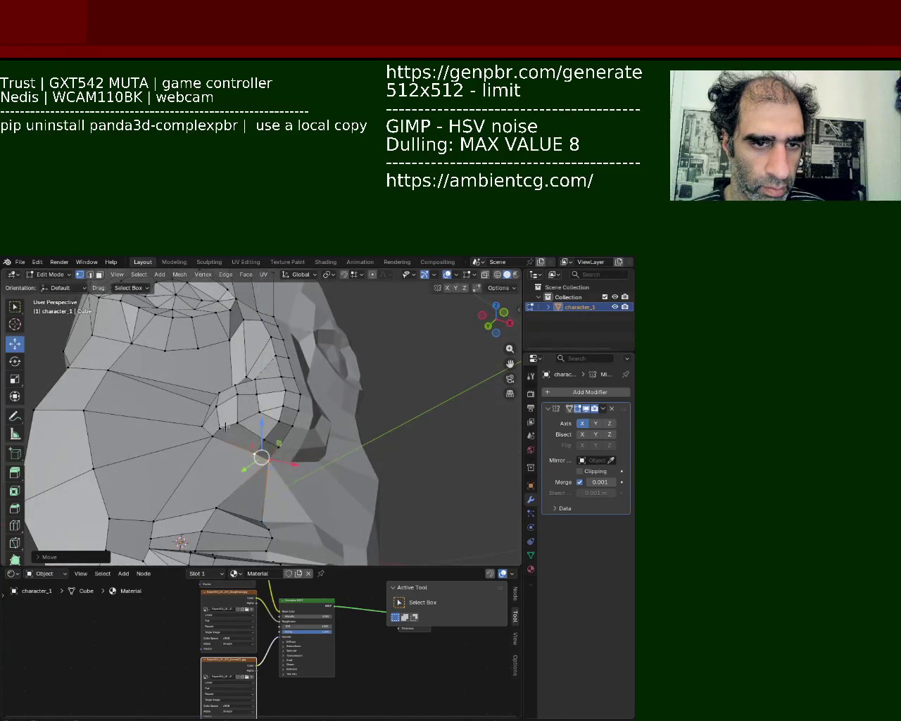
Select vertices on the nostril rim and push them along Y to tuck the nostril in
left_click(224, 427)
left_click(273, 438)
key("g")
key("y")
left_click(275, 437)
left_click(230, 430)
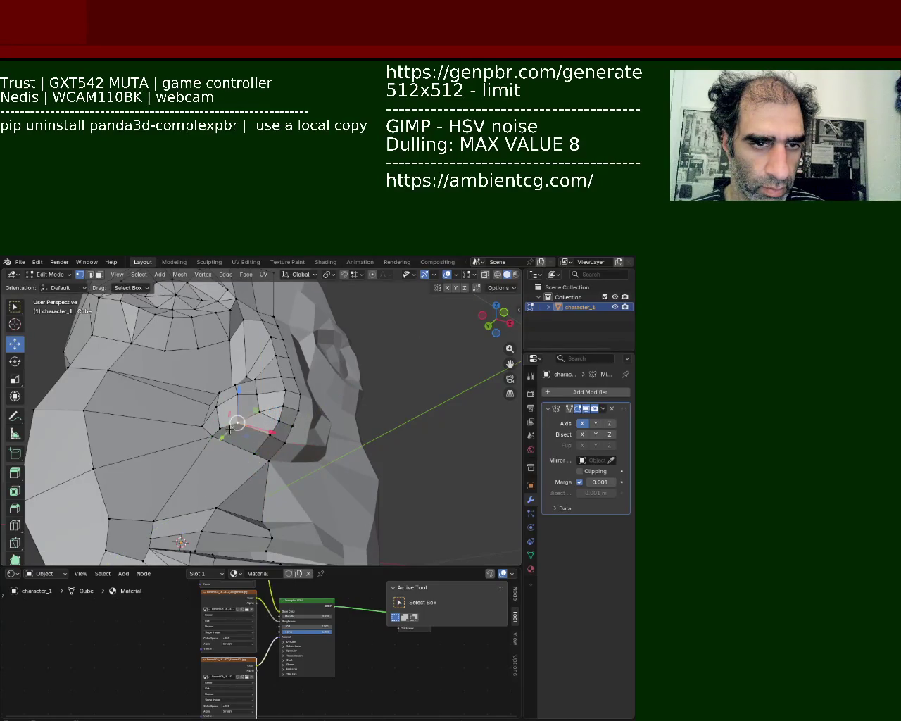
key("g")
key("y")
left_click(252, 464)
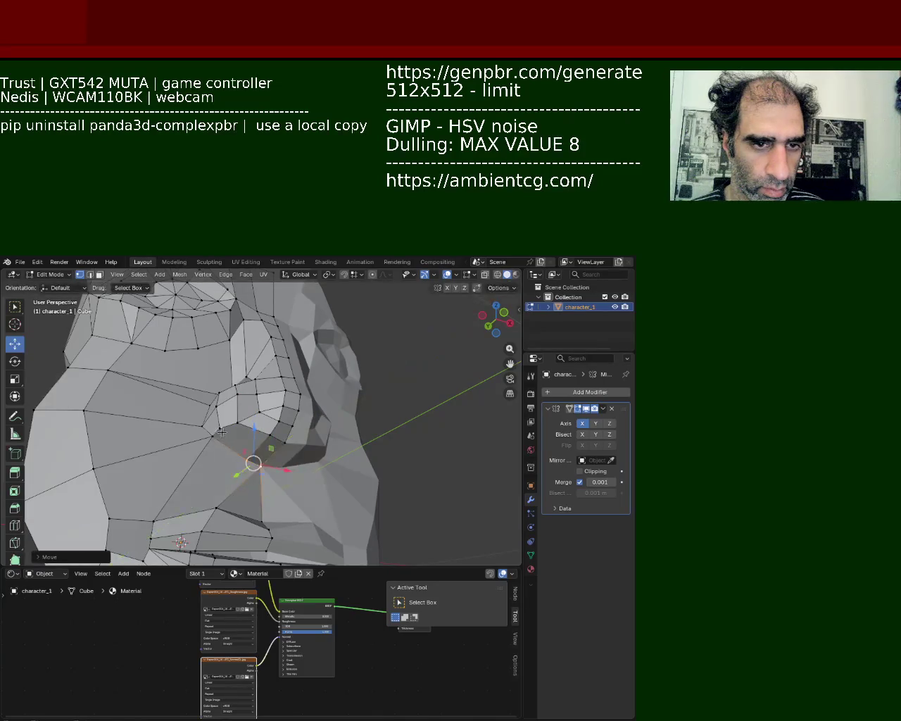
Pick a vertex at the nostril edge and slide it slightly along X
left_click(284, 445)
right_click(262, 456)
key("Escape")
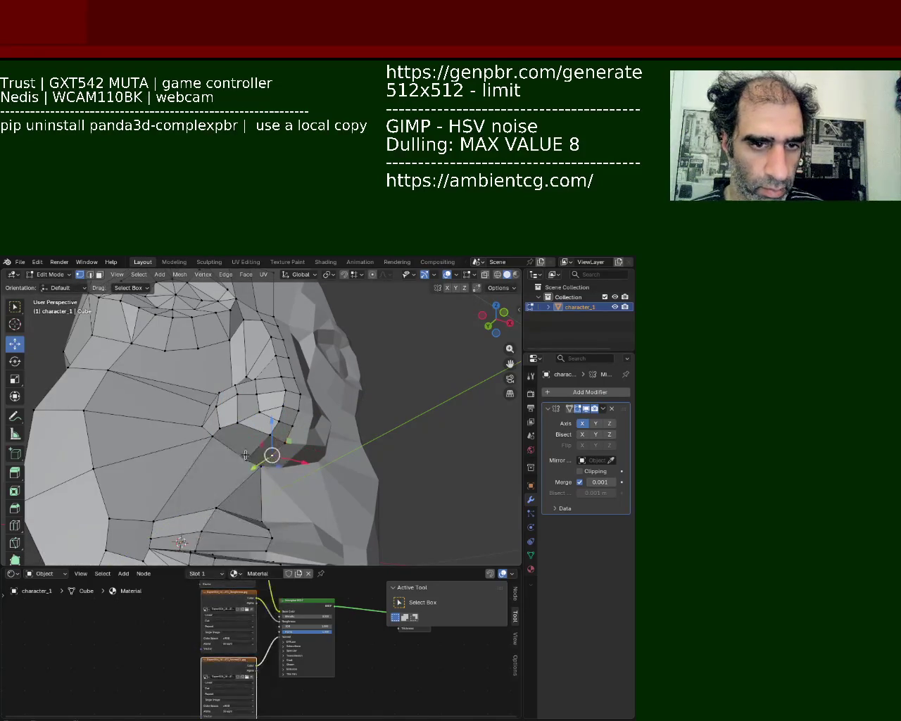
left_click(217, 430)
left_click(246, 431)
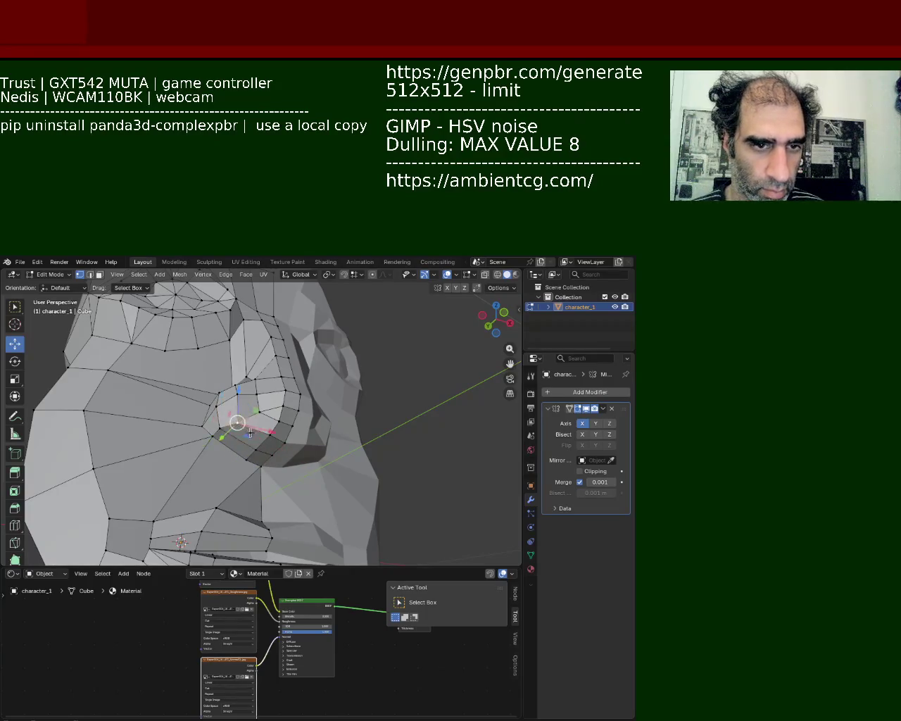
middle_click_drag(257, 456, 235, 454)
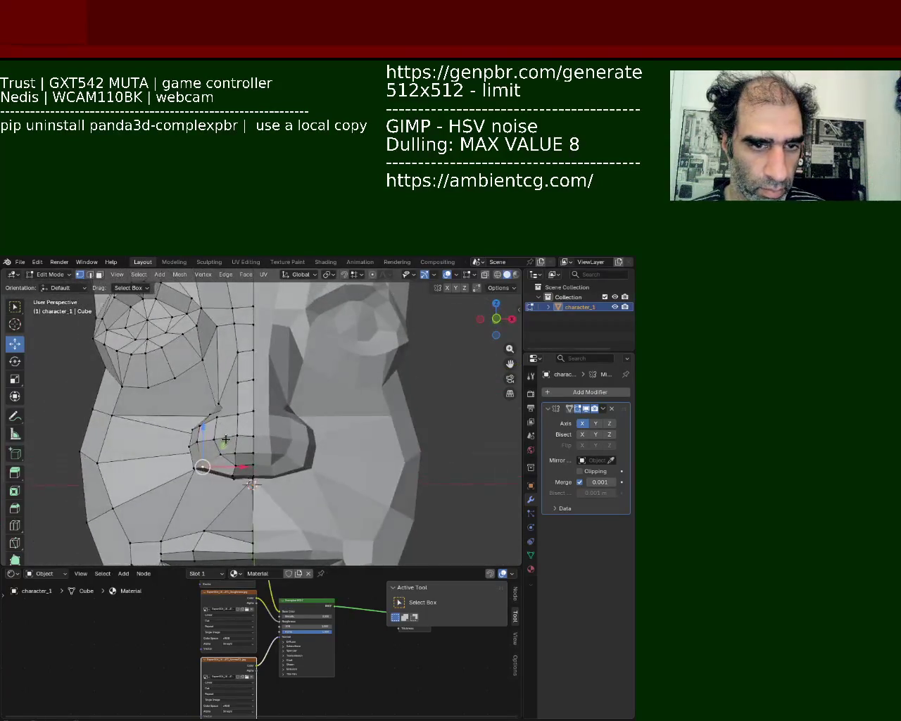
left_click(218, 444)
left_click_drag(242, 444, 242, 451)
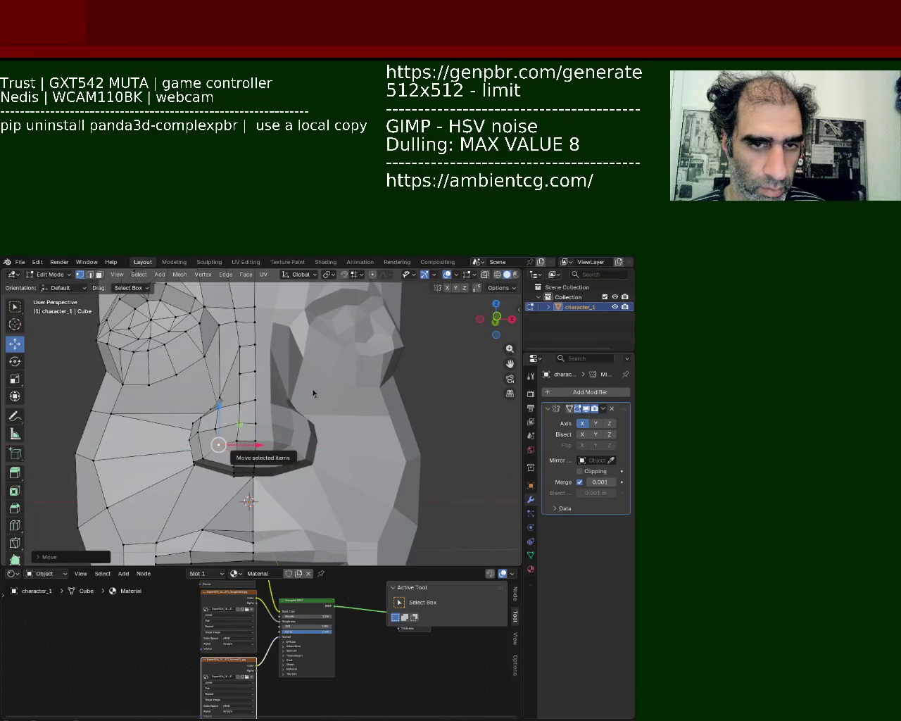
Fine-tune the nostril vertex along X and raise the vertex beside the nose bridge
mouse_move(237, 372)
middle_mouse_down()
mouse_move(252, 402)
mouse_move(274, 412)
middle_mouse_up()
left_click_drag(274, 412, 277, 409)
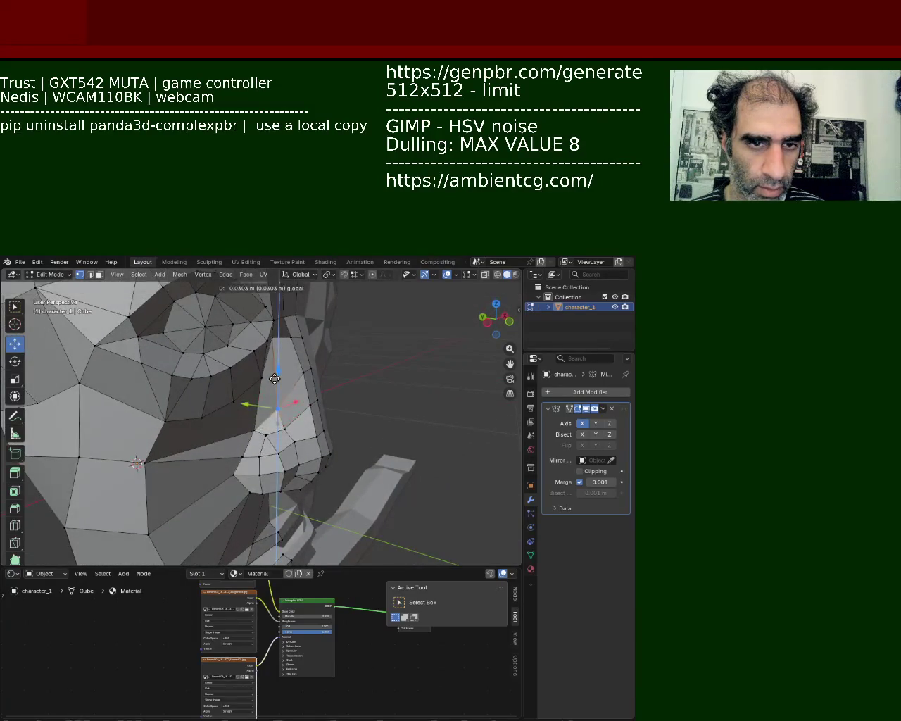
middle_click_drag(278, 409, 235, 401)
left_click_drag(273, 396, 278, 396)
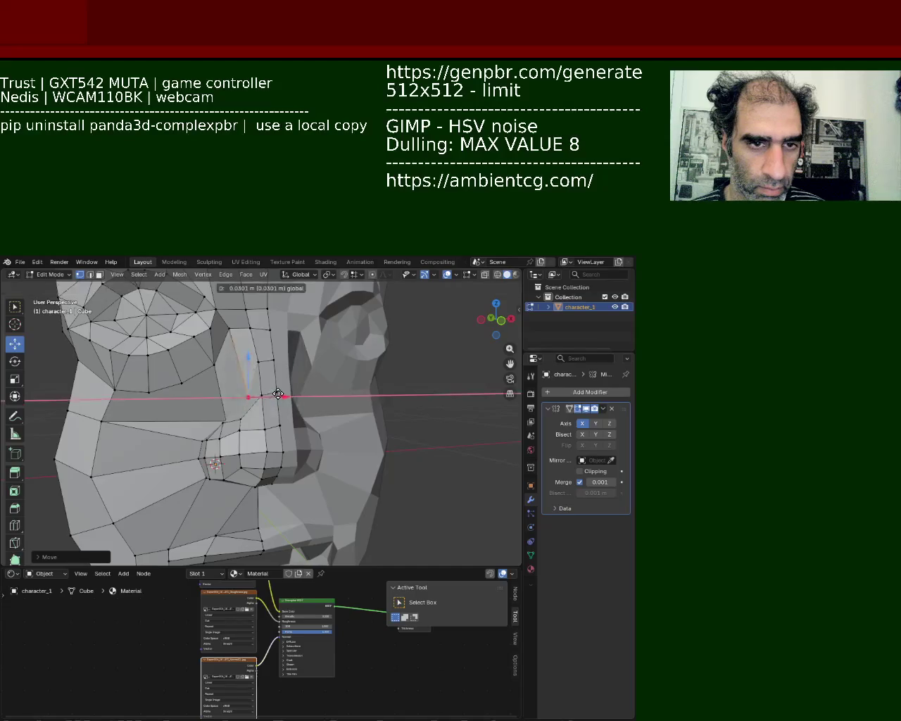
middle_click_drag(278, 395, 270, 365)
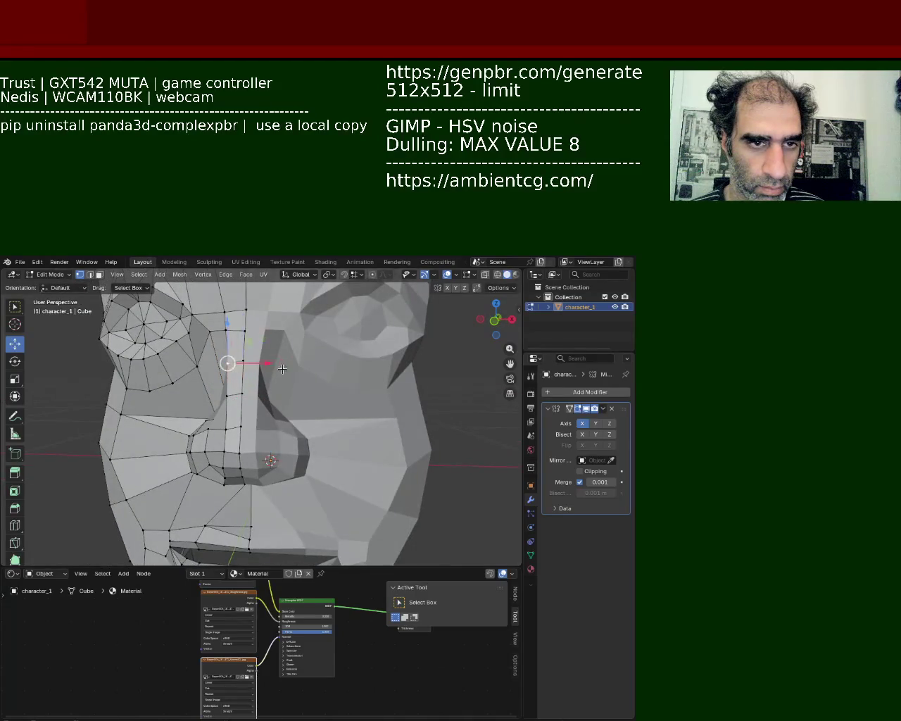
left_click_drag(227, 362, 245, 330)
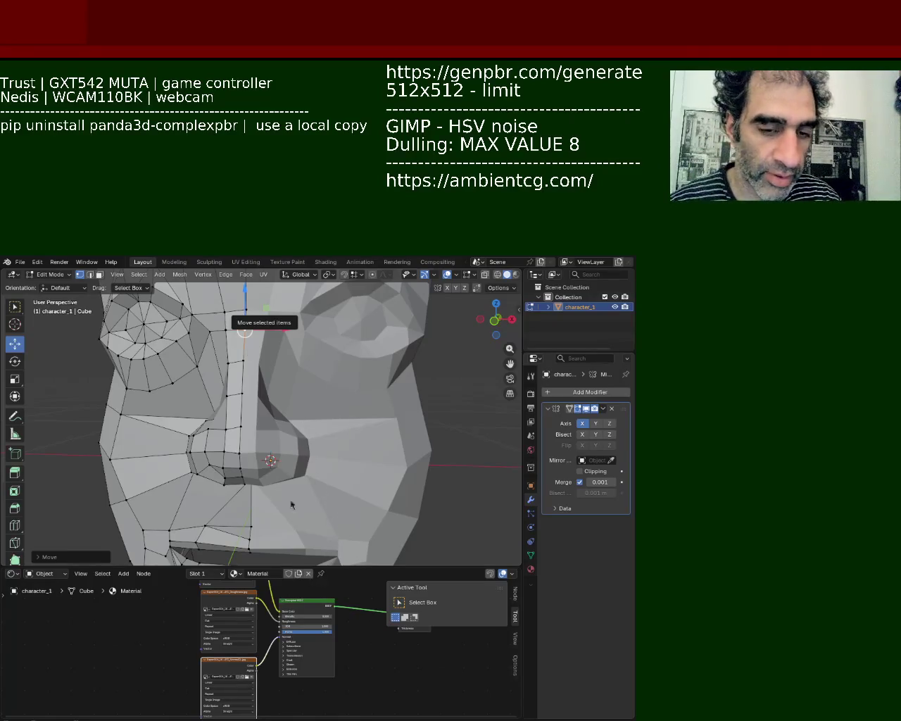
Orbit the view to look at the face from the side
mouse_move(174, 347)
middle_mouse_down()
mouse_move(260, 439)
mouse_move(266, 400)
middle_mouse_up()
Slide two vertices beside the nose sideways along the X axis
left_click(266, 401)
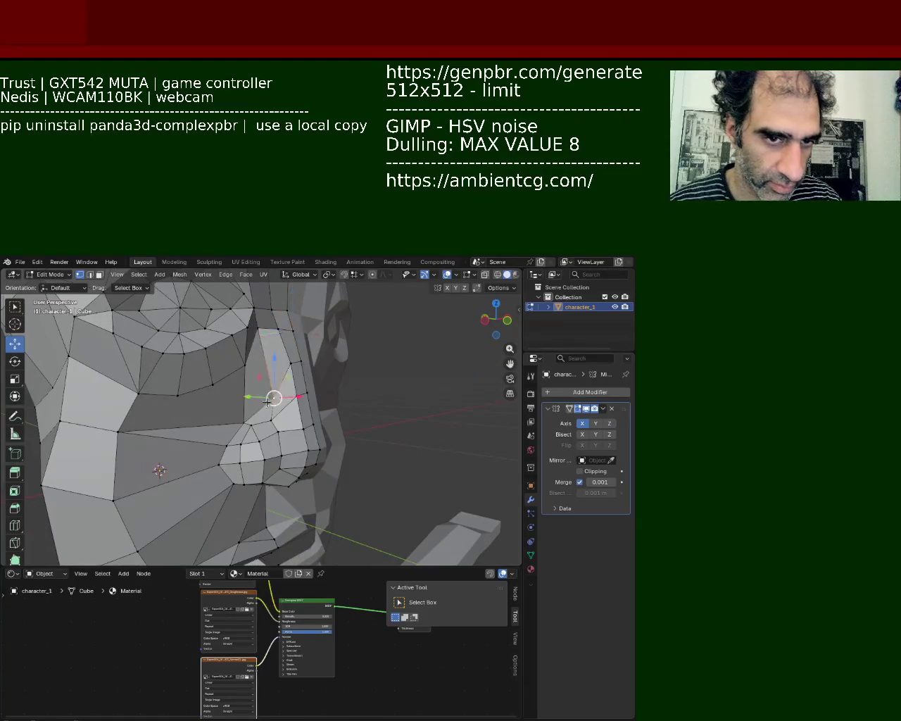
key("g")
key("x")
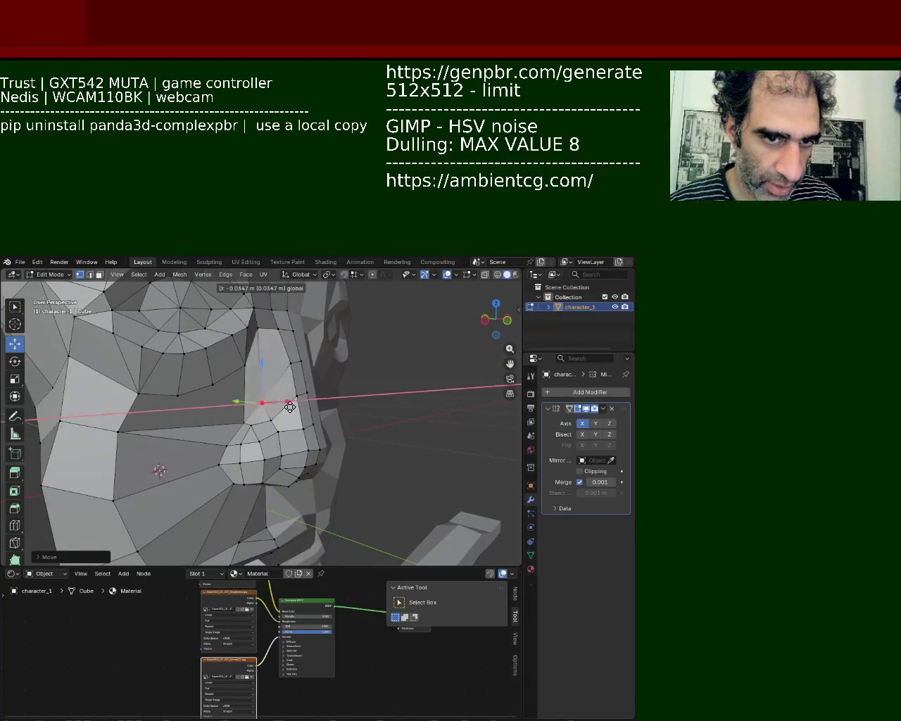
left_click(290, 407)
mouse_move(292, 364)
middle_mouse_down()
mouse_move(223, 341)
mouse_move(238, 345)
mouse_move(256, 396)
mouse_move(204, 380)
mouse_move(316, 333)
mouse_move(240, 363)
middle_mouse_up()
left_click(278, 380)
key("g")
key("x")
left_click(282, 377)
Move a vertex on the side of the head within the Y/Z plane
left_click(319, 331)
key("g")
key("shift+x")
left_click(312, 301)
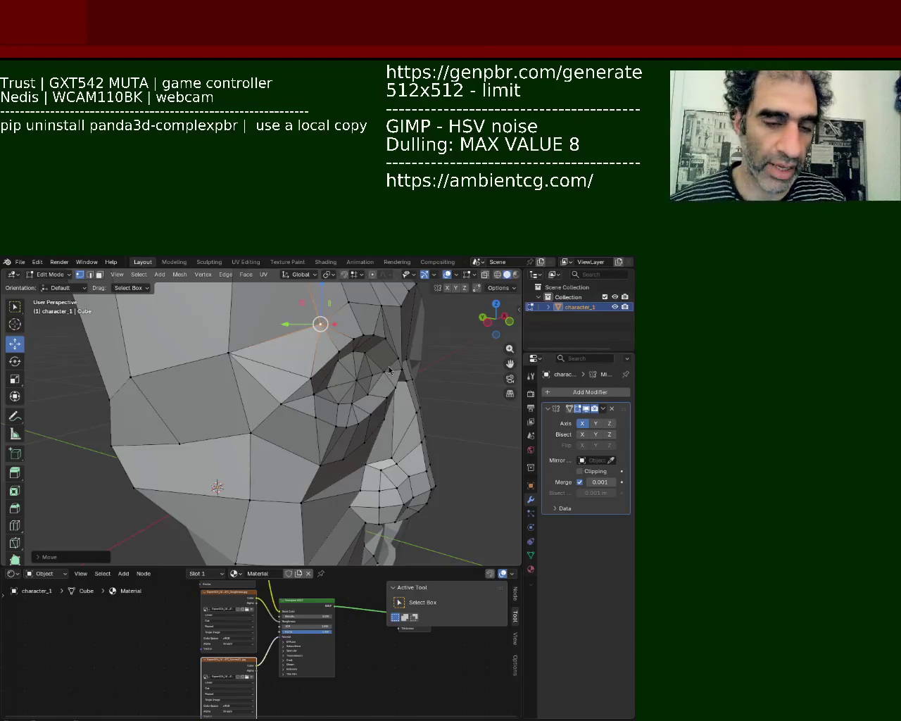
mouse_move(204, 401)
middle_mouse_down()
mouse_move(291, 389)
mouse_move(198, 436)
middle_mouse_up()
Slide a vertex near the eye about 0.04 m along X
left_click(245, 393)
left_click_drag(220, 426, 307, 443)
mouse_move(307, 443)
middle_mouse_down()
mouse_move(306, 356)
mouse_move(192, 442)
middle_mouse_up()
Select three vertices along the jaw edge and move them along X
left_click(150, 466)
left_click(336, 405, "shift")
mouse_move(318, 399)
middle_mouse_down()
mouse_move(241, 371)
mouse_move(228, 385)
middle_mouse_up()
left_click(207, 509, "shift")
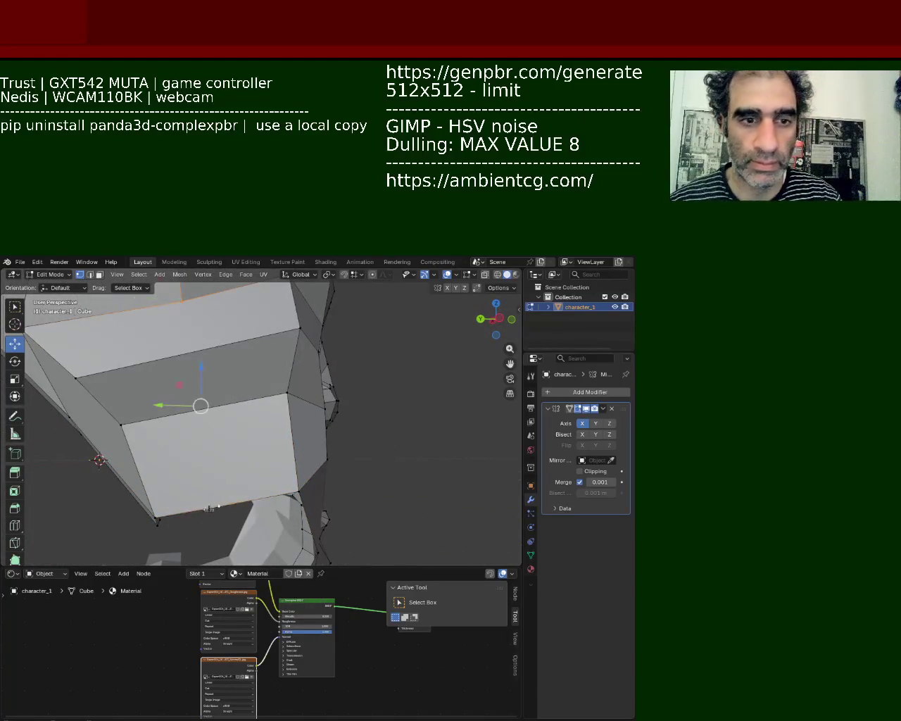
mouse_move(222, 502)
middle_mouse_down()
mouse_move(227, 408)
mouse_move(150, 453)
mouse_move(284, 435)
middle_mouse_up()
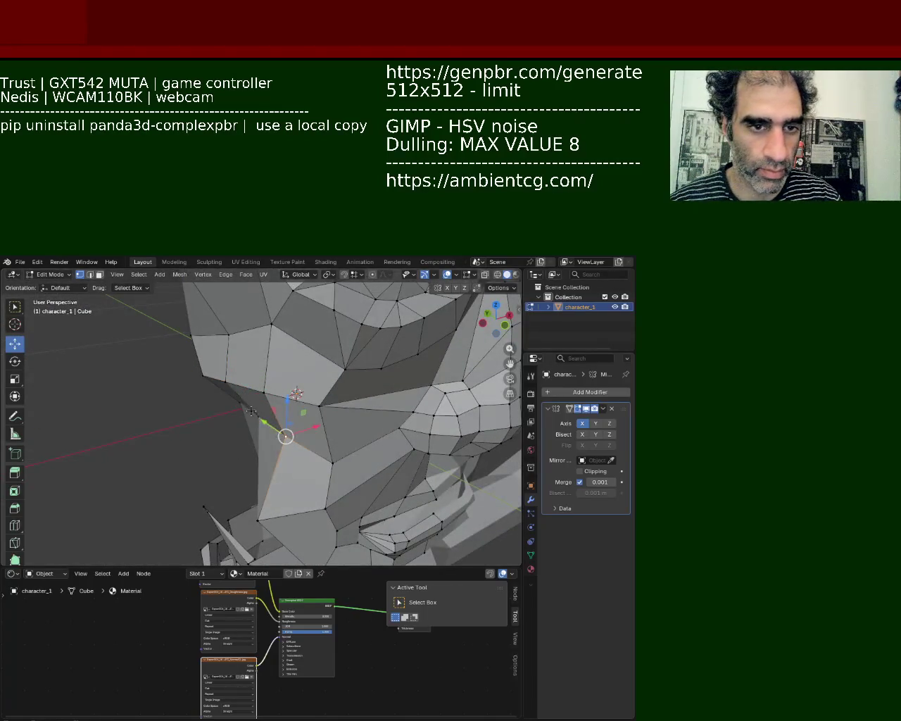
left_click_drag(251, 411, 241, 402)
mouse_move(241, 402)
middle_mouse_down()
mouse_move(302, 365)
mouse_move(303, 423)
mouse_move(326, 438)
middle_mouse_up()
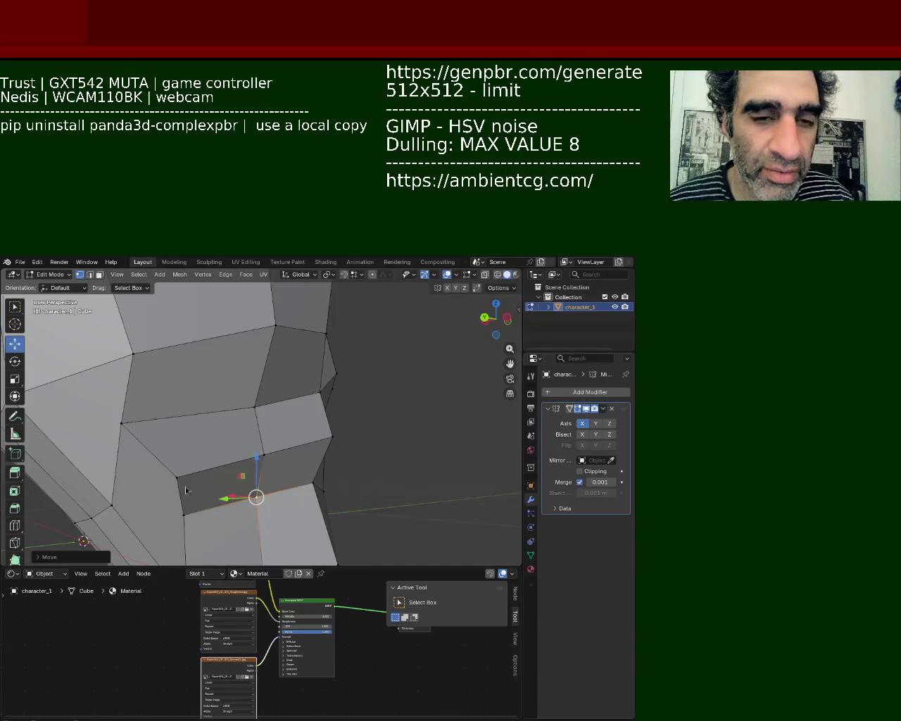
Select a lower-face edge loop and raise it along Z
mouse_move(138, 371)
middle_mouse_down()
mouse_move(217, 413)
mouse_move(298, 407)
middle_mouse_up()
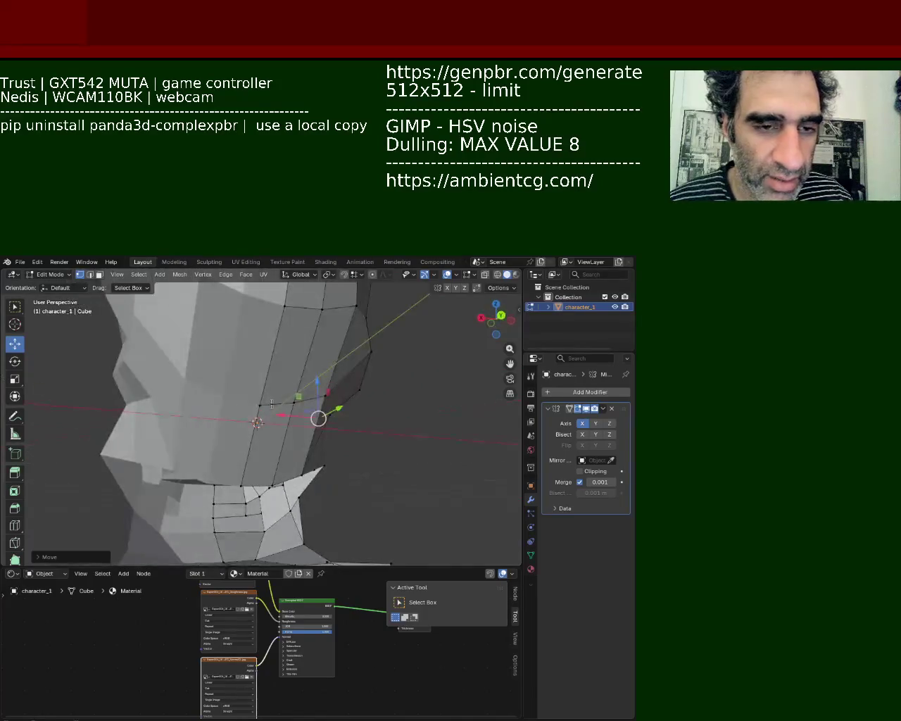
left_click(283, 411, "alt")
left_click(264, 412, "alt")
left_click(267, 407, "alt")
left_click(269, 394, "alt+shift")
middle_click_drag(269, 387, 318, 367)
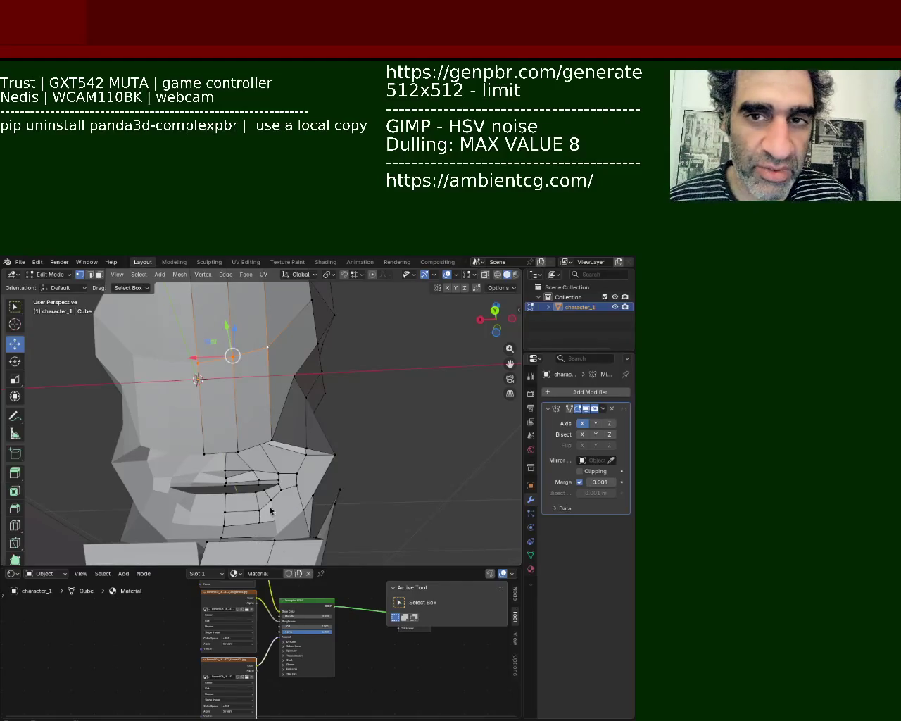
mouse_move(266, 454)
middle_mouse_down()
mouse_move(289, 419)
mouse_move(281, 457)
middle_mouse_up()
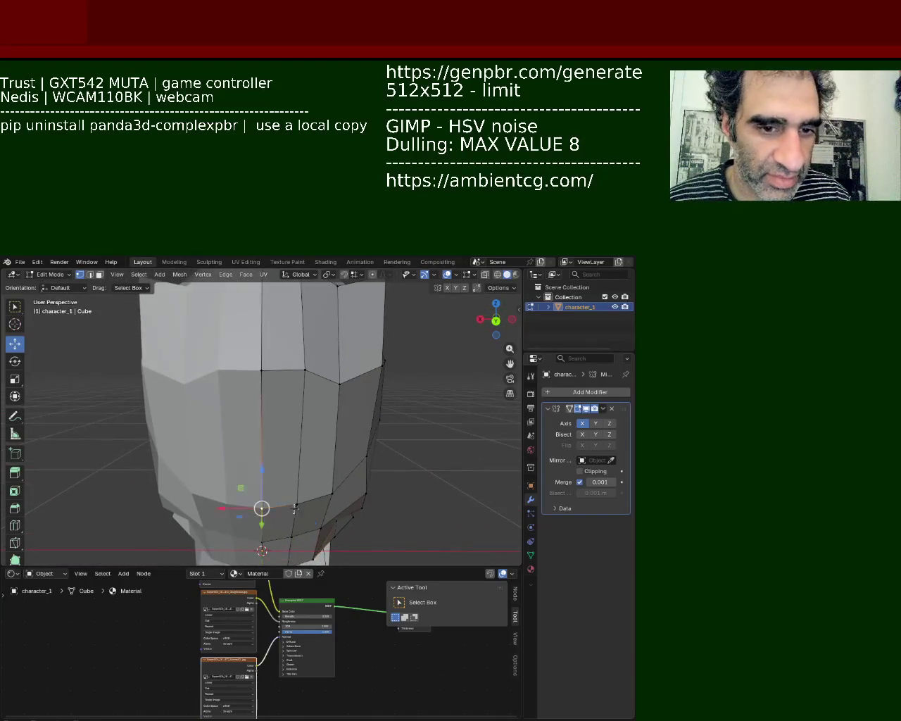
left_click(299, 480, "shift")
left_click_drag(299, 480, 300, 415)
mouse_move(299, 416)
middle_mouse_down()
mouse_move(225, 438)
mouse_move(235, 435)
middle_mouse_up()
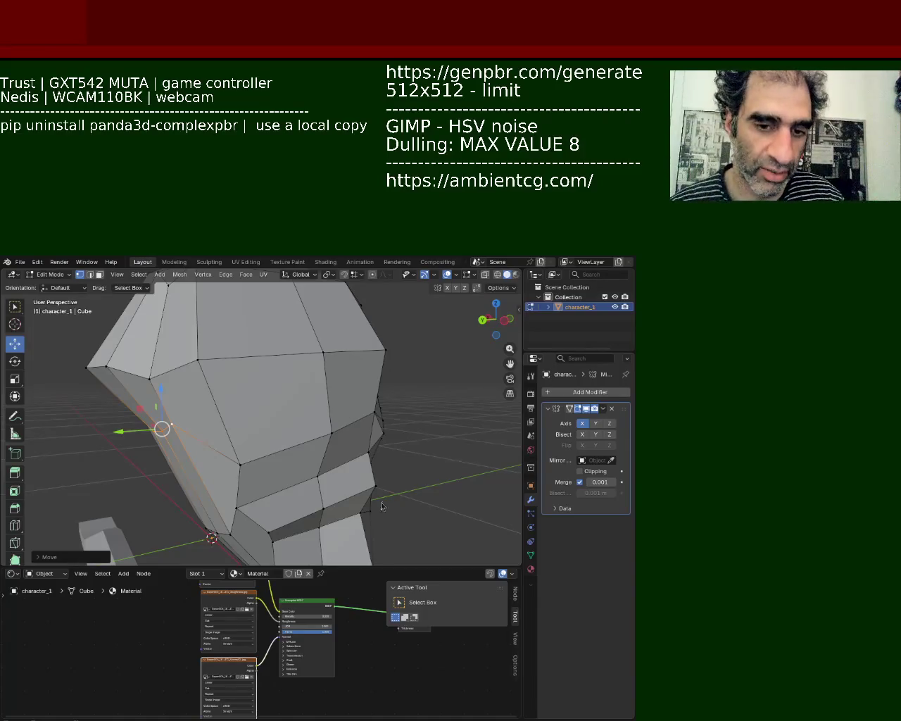
mouse_move(162, 427)
middle_mouse_down()
mouse_move(120, 438)
mouse_move(74, 434)
mouse_move(321, 378)
mouse_move(182, 411)
mouse_move(171, 403)
middle_mouse_up()
Nudge several vertices on the side of the head, moving the lowest one along Y
key("g")
left_click(271, 391)
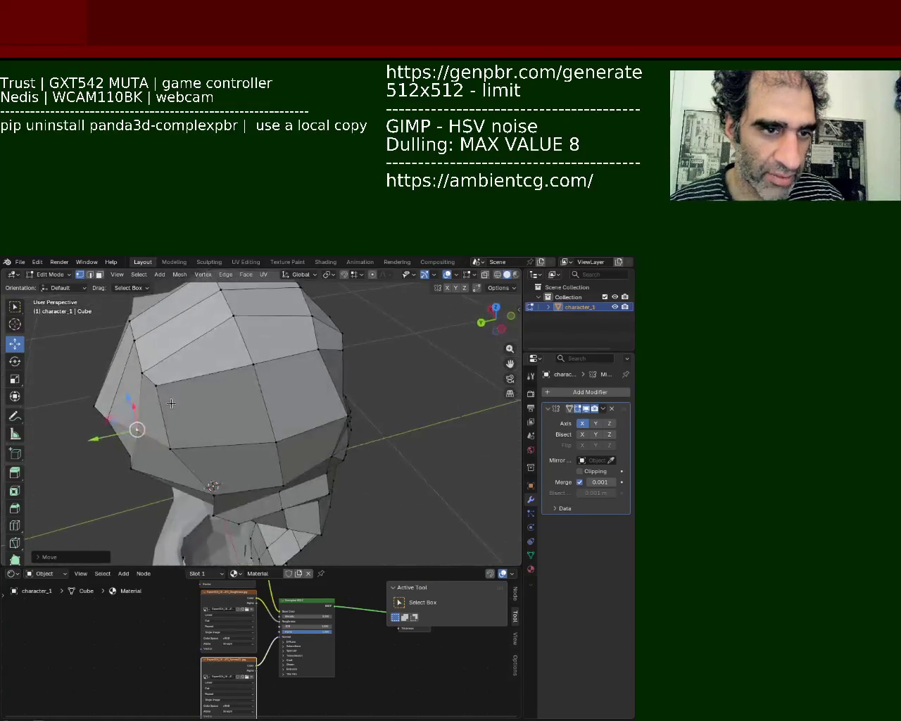
left_click(169, 392)
key("g")
left_click(172, 437)
left_click(169, 447)
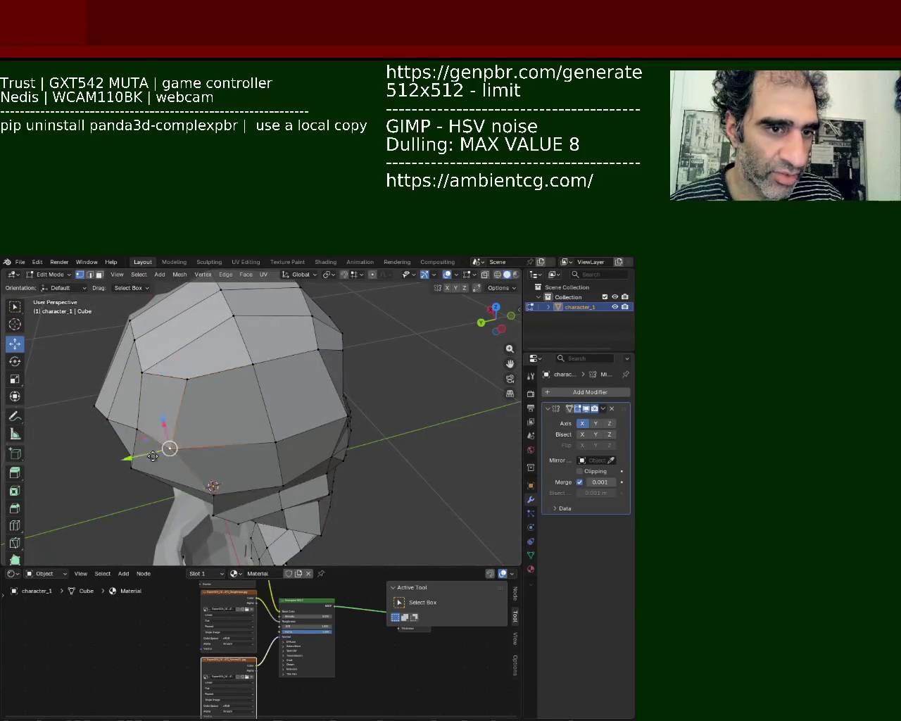
key("g")
key("y")
left_click(155, 433)
Move a vertex on the back of the head along Z
mouse_move(155, 433)
middle_mouse_down()
mouse_move(288, 360)
mouse_move(366, 338)
mouse_move(384, 345)
middle_mouse_up()
left_click(379, 333)
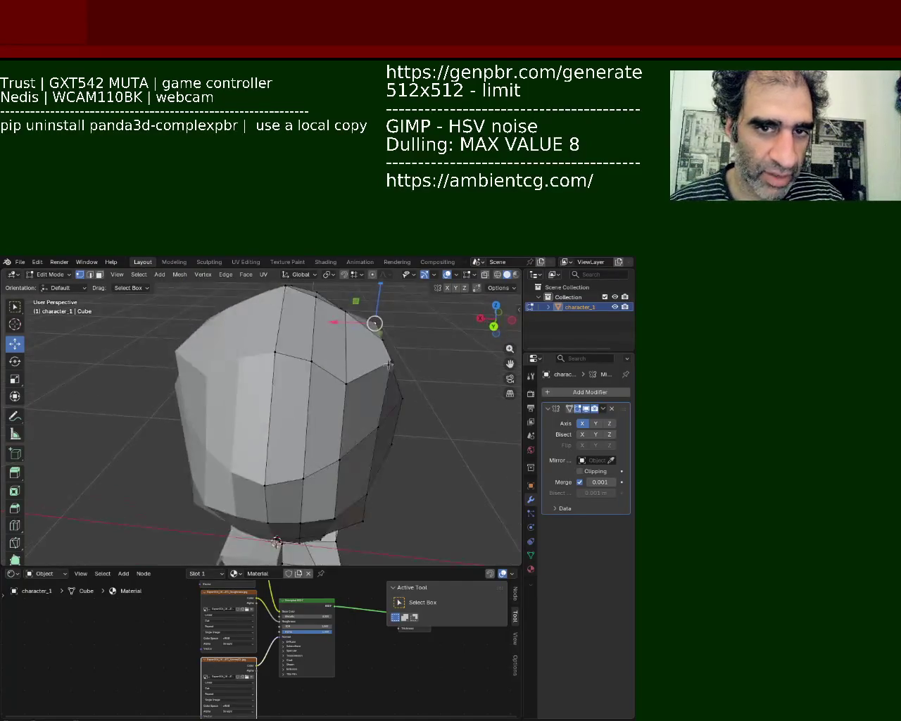
key("g")
key("z")
left_click(393, 367)
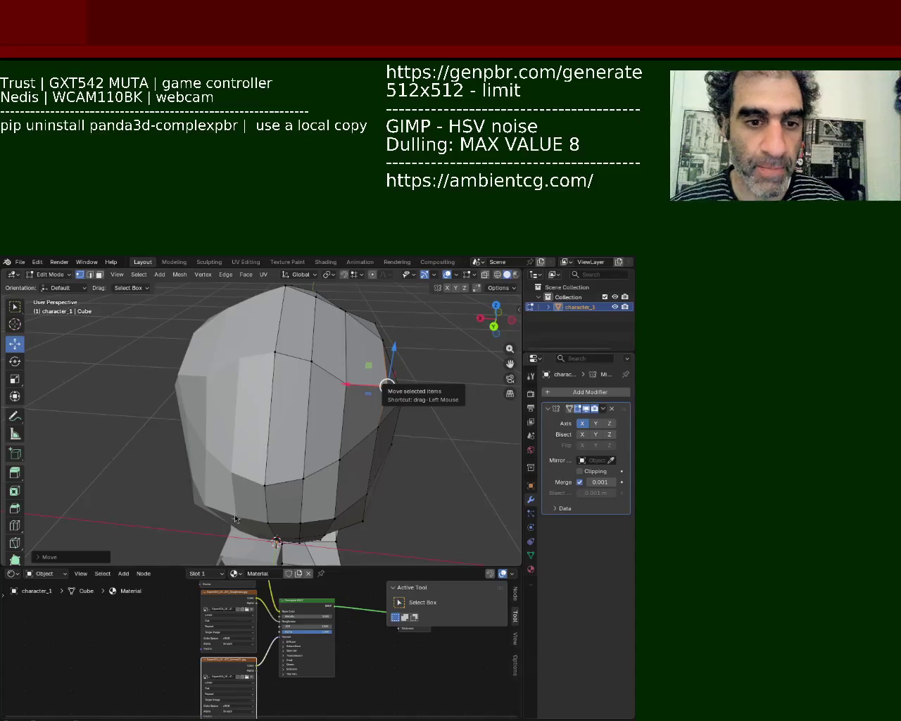
Shift two vertices on top of the head along Y with the Move gizmo
middle_click_drag(315, 414, 319, 413)
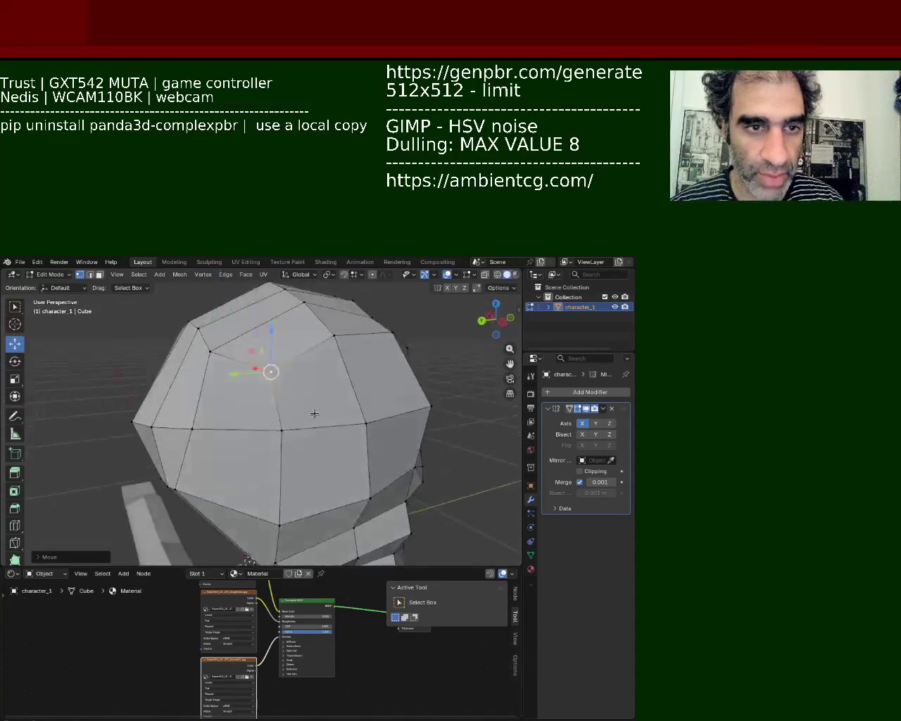
left_click_drag(244, 376, 217, 377)
left_click(281, 430)
mouse_move(254, 434)
left_mouse_down()
mouse_move(216, 439)
mouse_move(236, 448)
left_mouse_up()
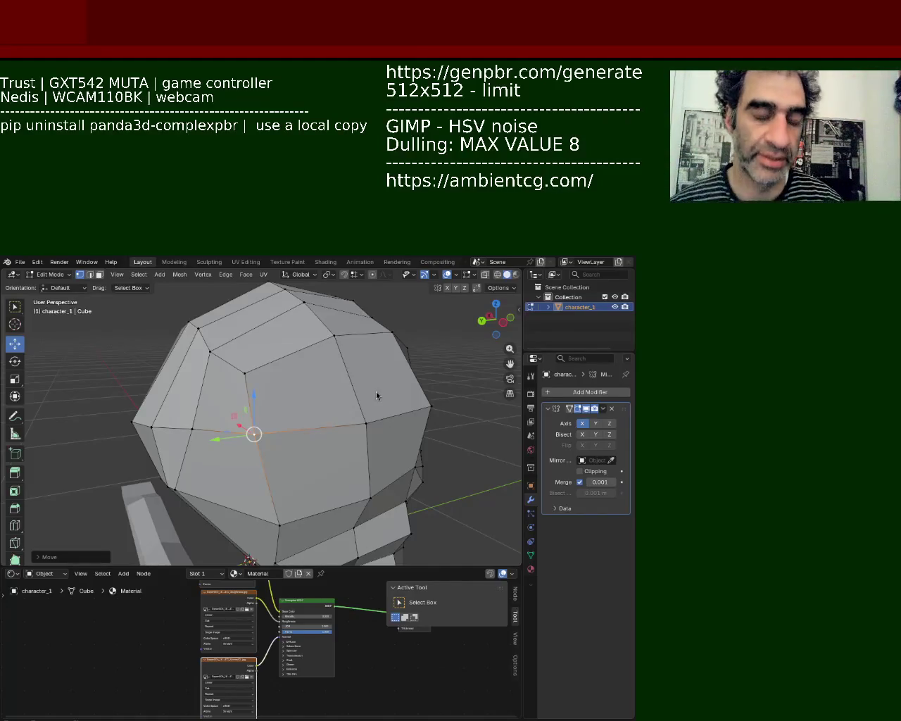
mouse_move(221, 396)
middle_mouse_down()
mouse_move(229, 386)
mouse_move(249, 414)
middle_mouse_up()
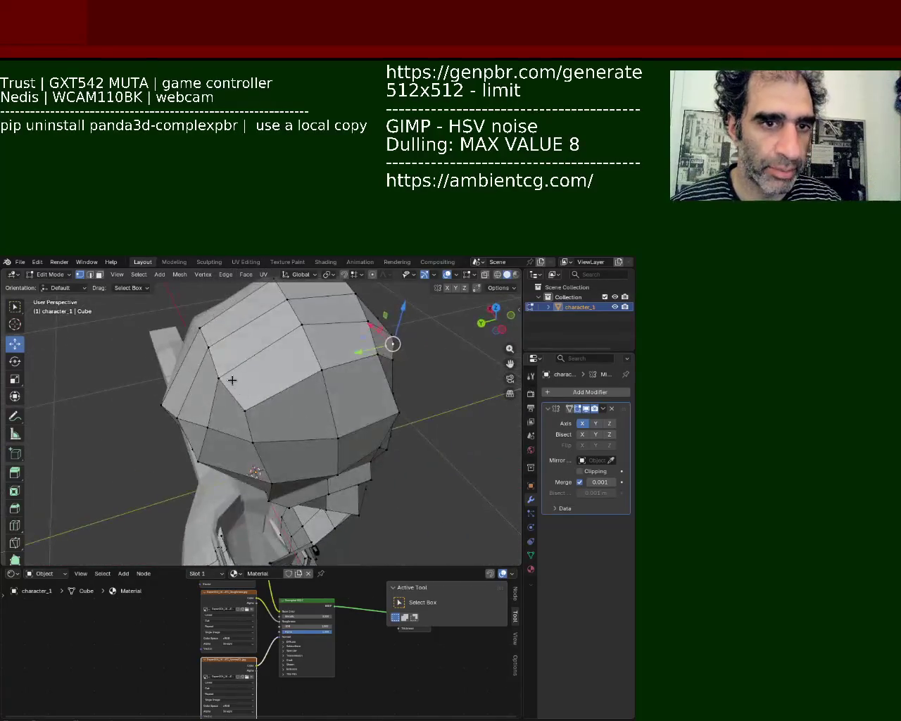
right_click(248, 413)
Lower a vertex on top of the head along Z
key("Escape")
middle_click_drag(235, 392, 270, 402)
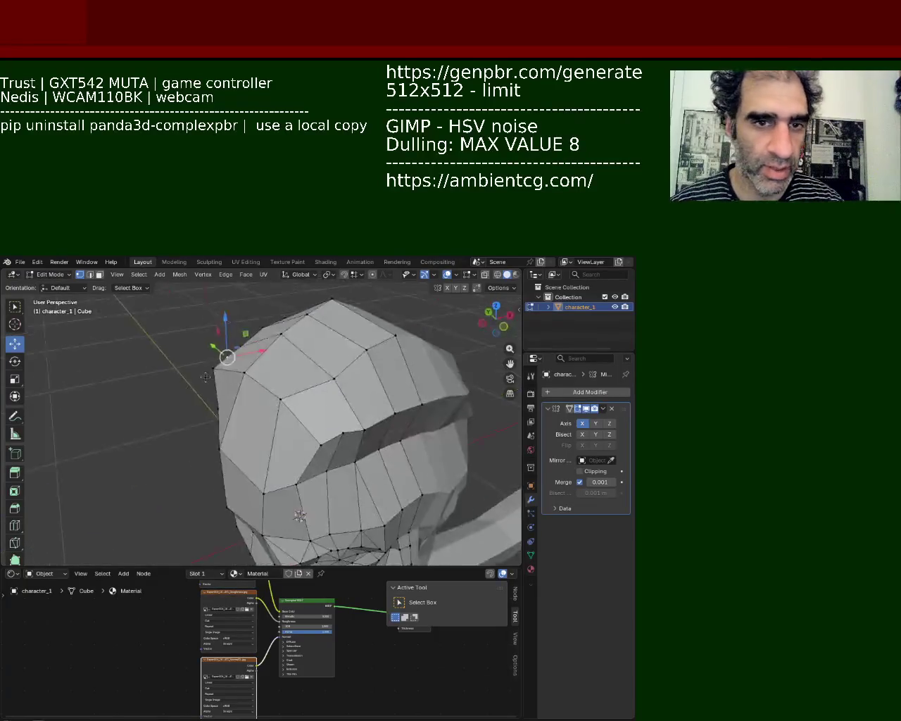
left_click(326, 414, "shift")
mouse_move(328, 416)
middle_mouse_down()
mouse_move(348, 394)
mouse_move(347, 373)
middle_mouse_up()
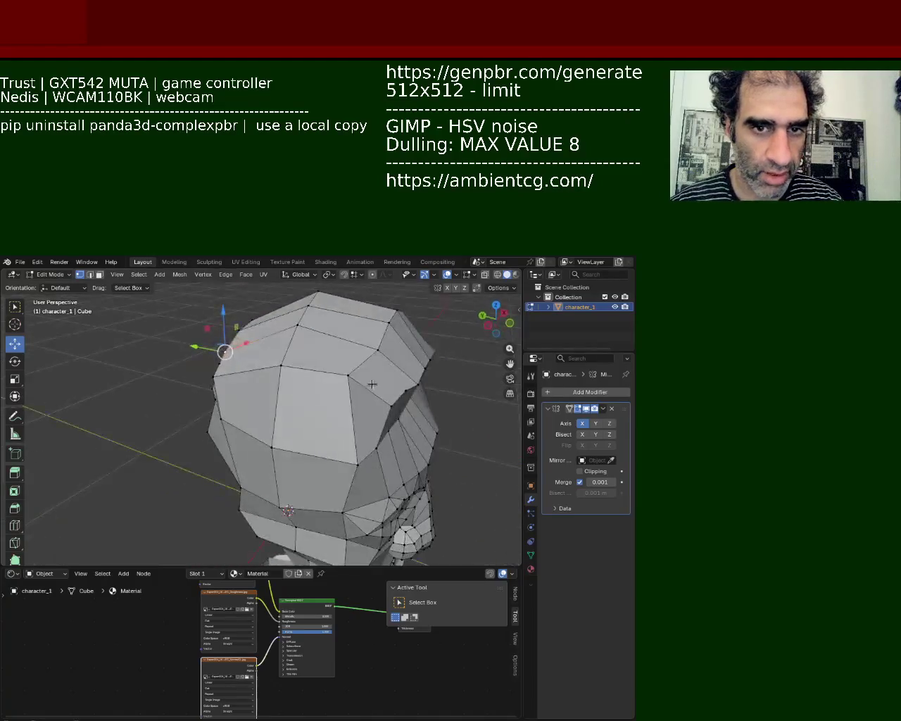
left_click(311, 373)
key("g")
key("z")
left_click(317, 350)
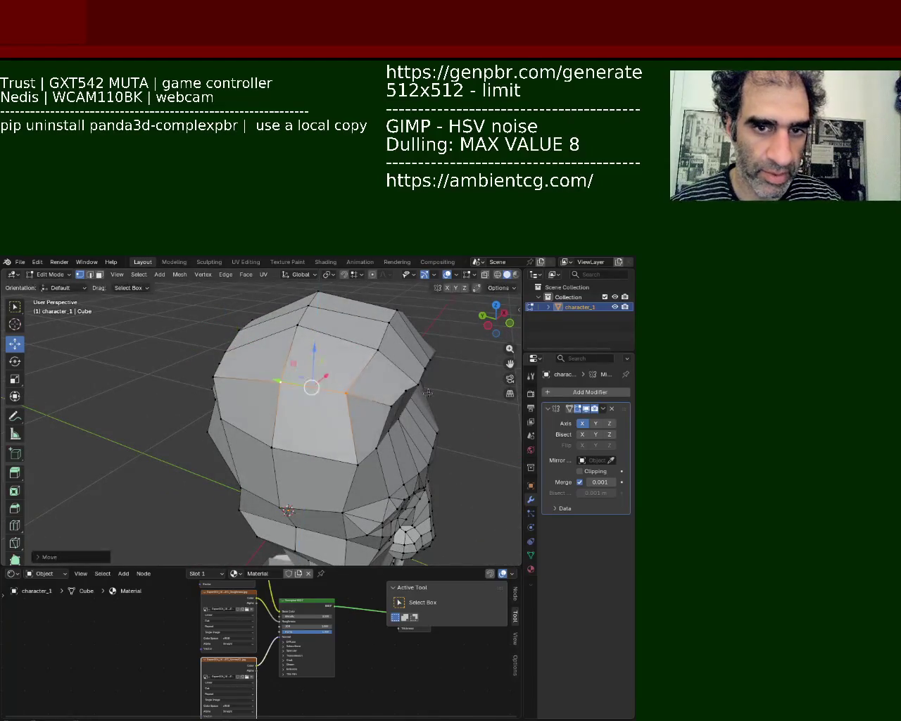
Vertex-slide a crown vertex along its edge and reposition another head vertex
middle_click_drag(295, 382, 249, 377)
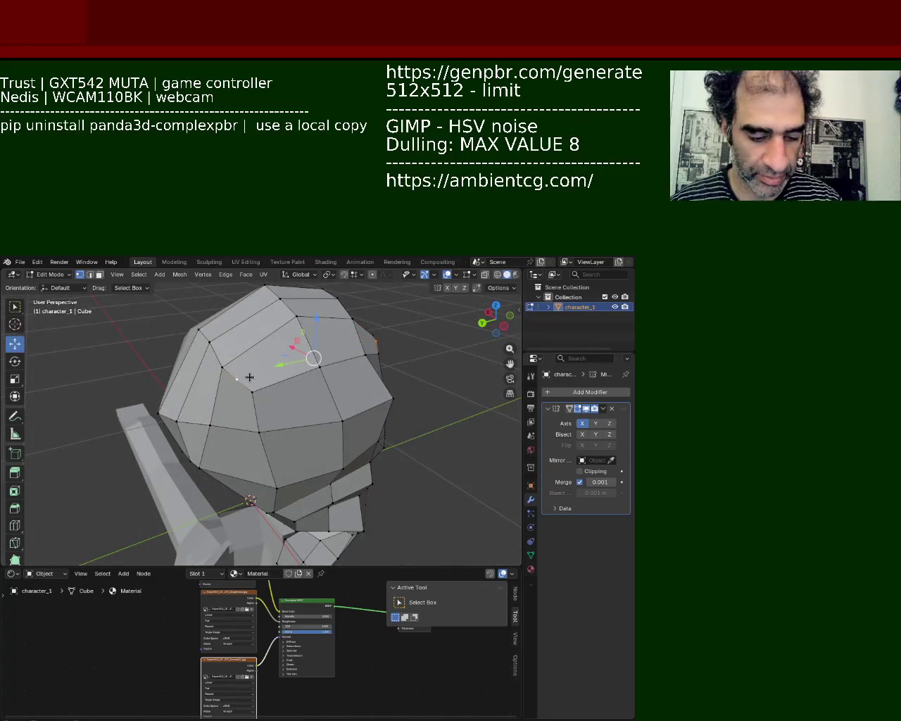
key("shift+v")
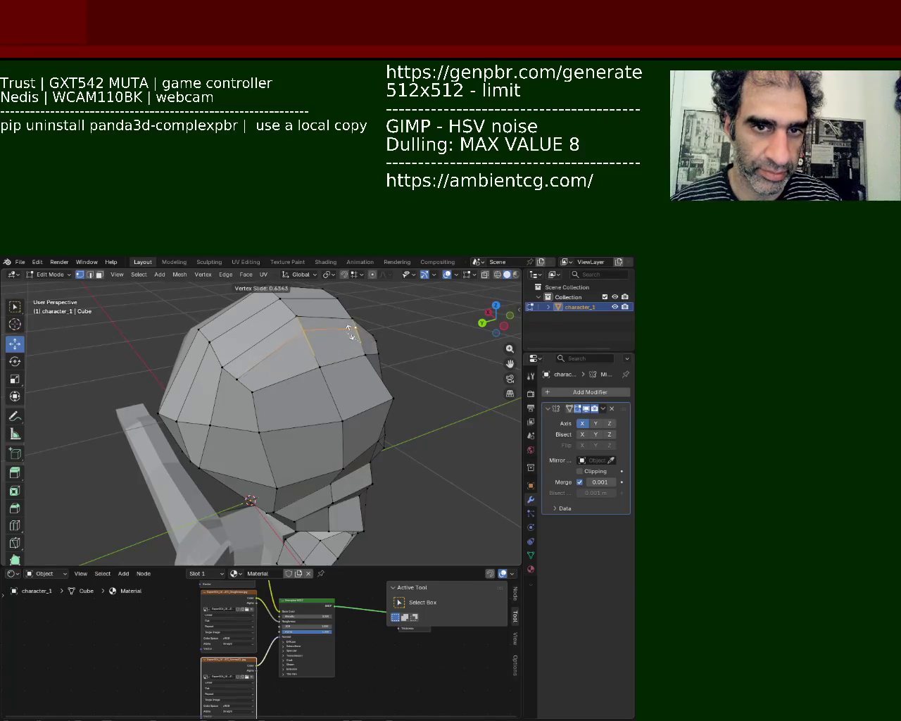
left_click(333, 352)
middle_click_drag(271, 394, 296, 381)
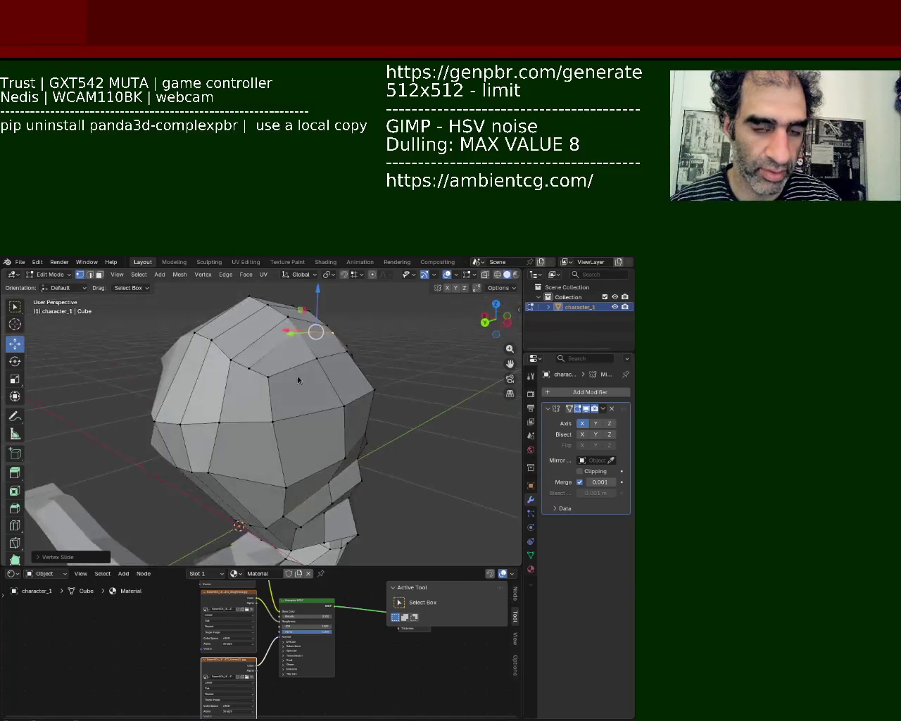
mouse_move(201, 363)
middle_mouse_down()
mouse_move(289, 352)
mouse_move(288, 339)
mouse_move(343, 415)
middle_mouse_up()
left_click(286, 365)
key("g")
left_click(294, 329)
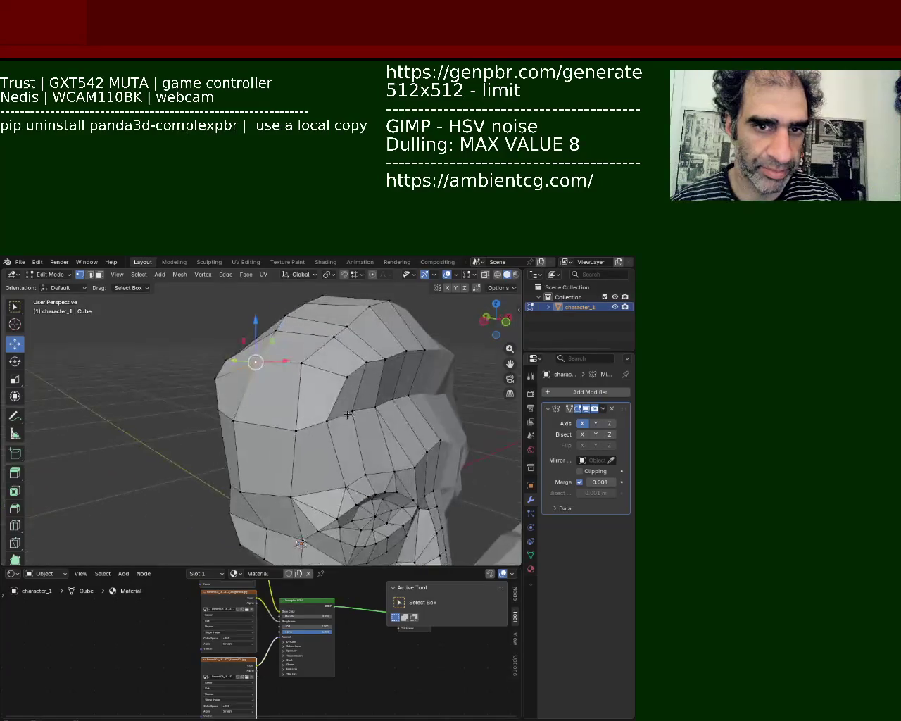
Select four edges at the head's top-right and move them together
left_click(364, 365)
left_click(346, 377)
left_click(394, 354, "shift")
left_click(406, 350, "shift")
middle_click_drag(388, 362, 404, 374)
key("g")
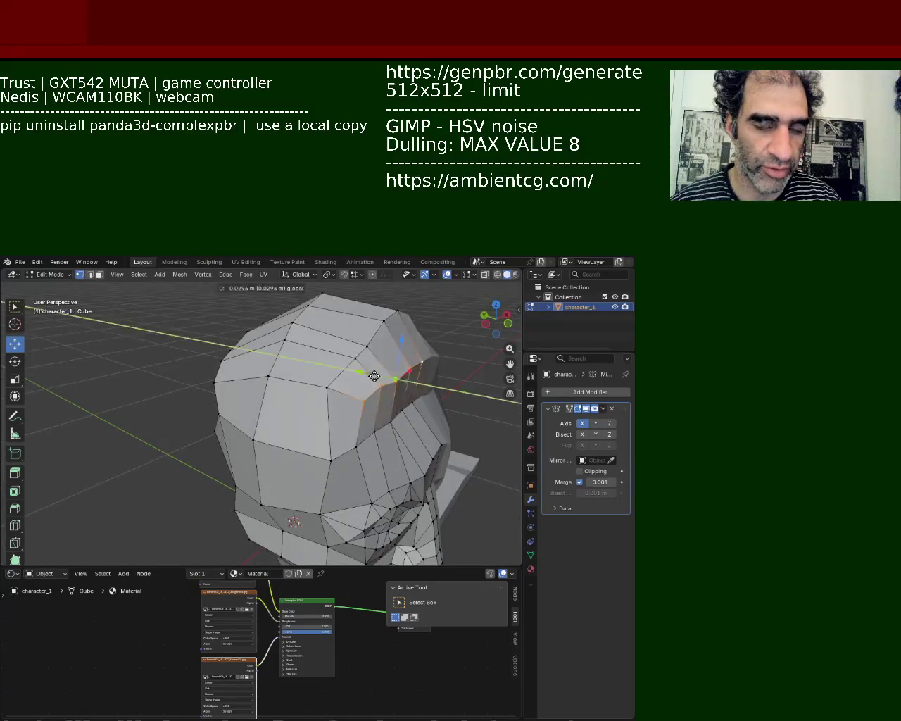
left_click(393, 352)
Select other edges near the top-right of the crown, then a vertex on the head
left_click(391, 325)
left_click(421, 360, "shift")
left_click(393, 385, "shift")
left_click(390, 330)
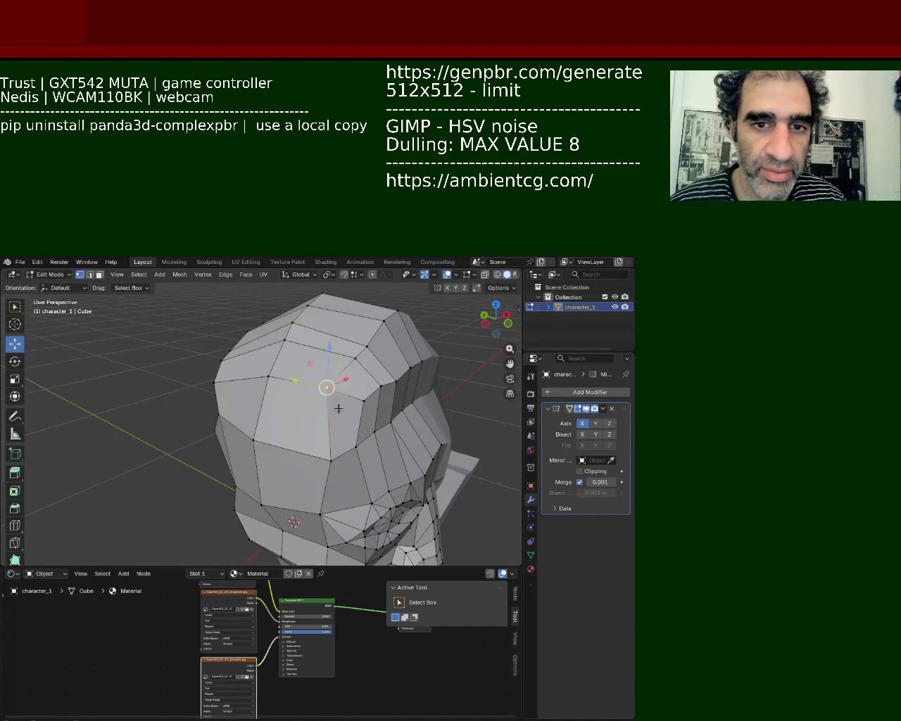
left_click(362, 401)
Nudge vertices on the head's right side inward and slightly upward
left_click_drag(378, 380, 373, 378)
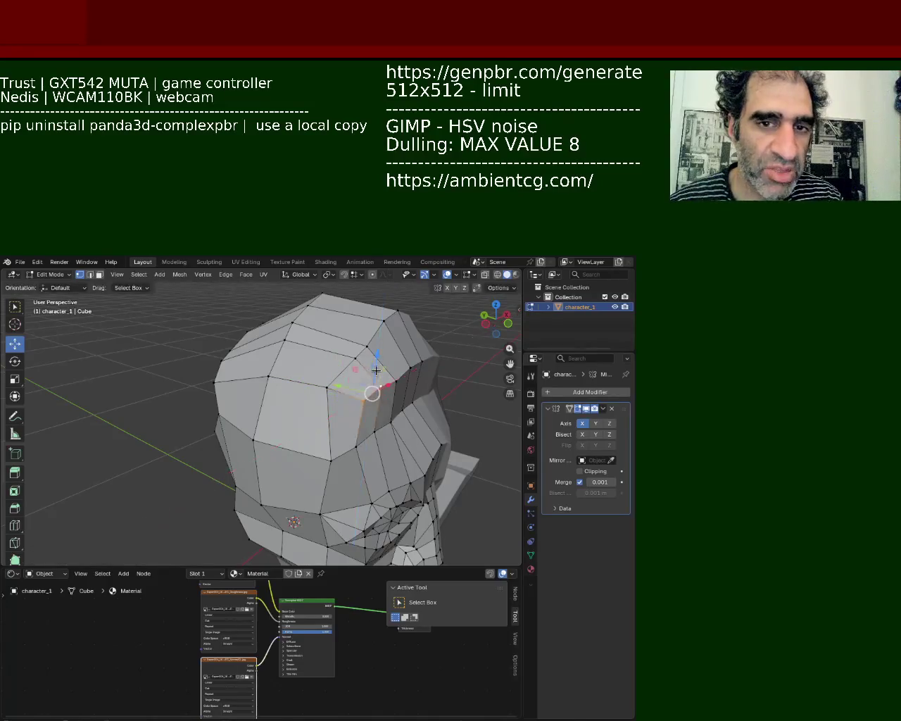
mouse_move(374, 374)
middle_mouse_down()
mouse_move(281, 374)
mouse_move(306, 365)
middle_mouse_up()
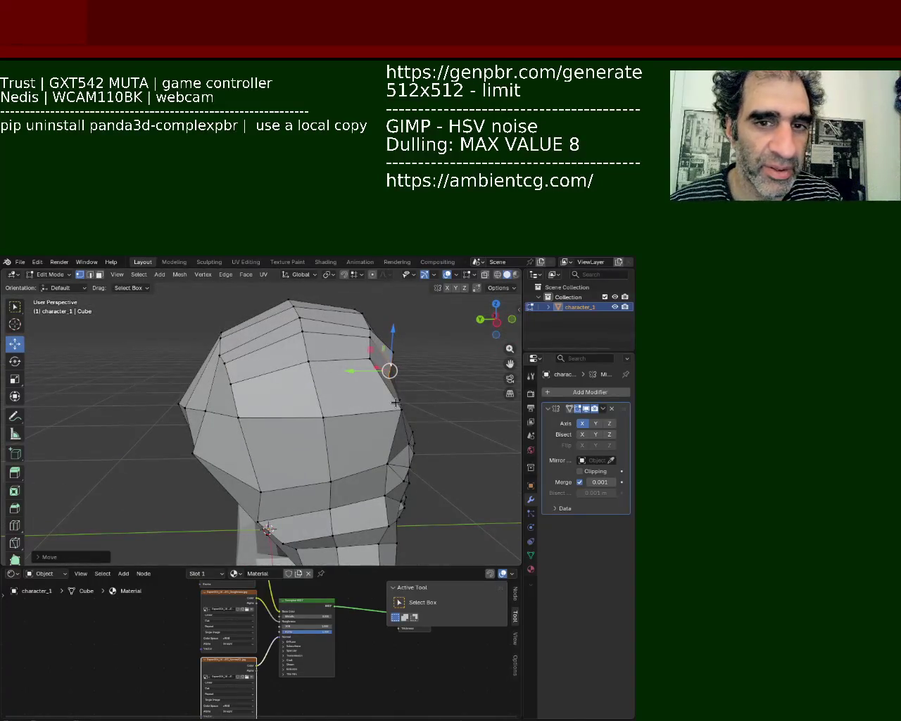
left_click_drag(394, 415, 342, 418)
mouse_move(342, 419)
middle_mouse_down()
mouse_move(200, 394)
mouse_move(406, 402)
mouse_move(355, 364)
mouse_move(292, 371)
mouse_move(421, 375)
middle_mouse_up()
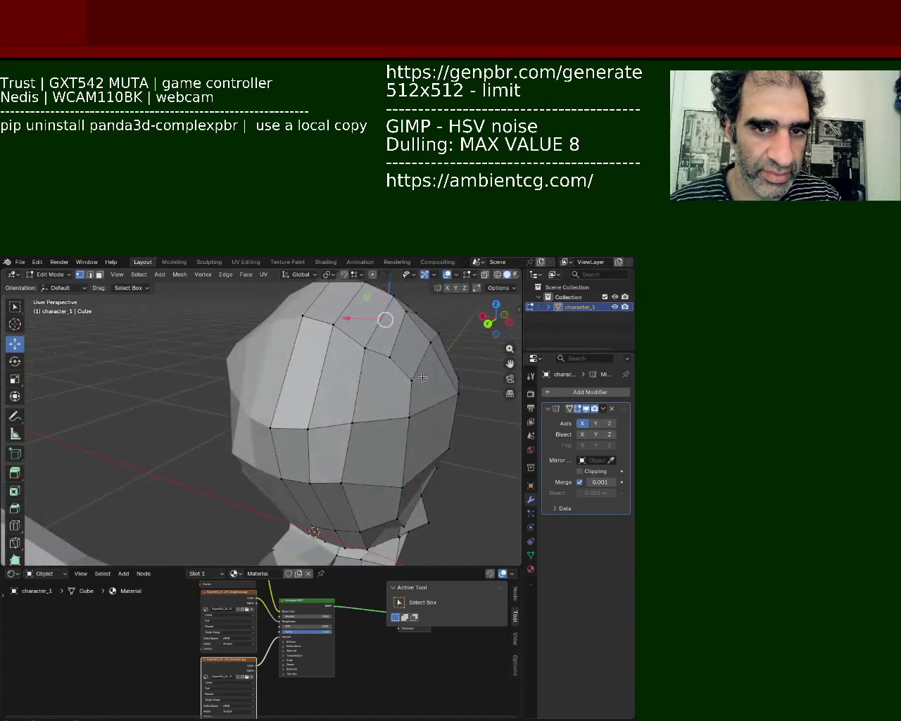
left_click_drag(414, 361, 414, 351)
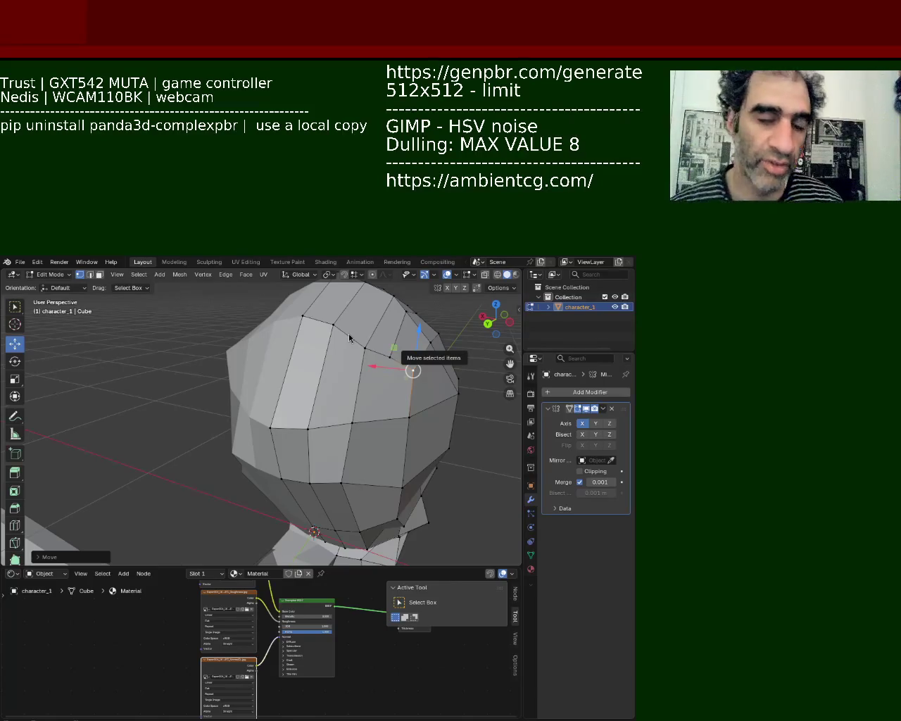
Select several vertices and edges along both sides of the head
left_click(290, 336)
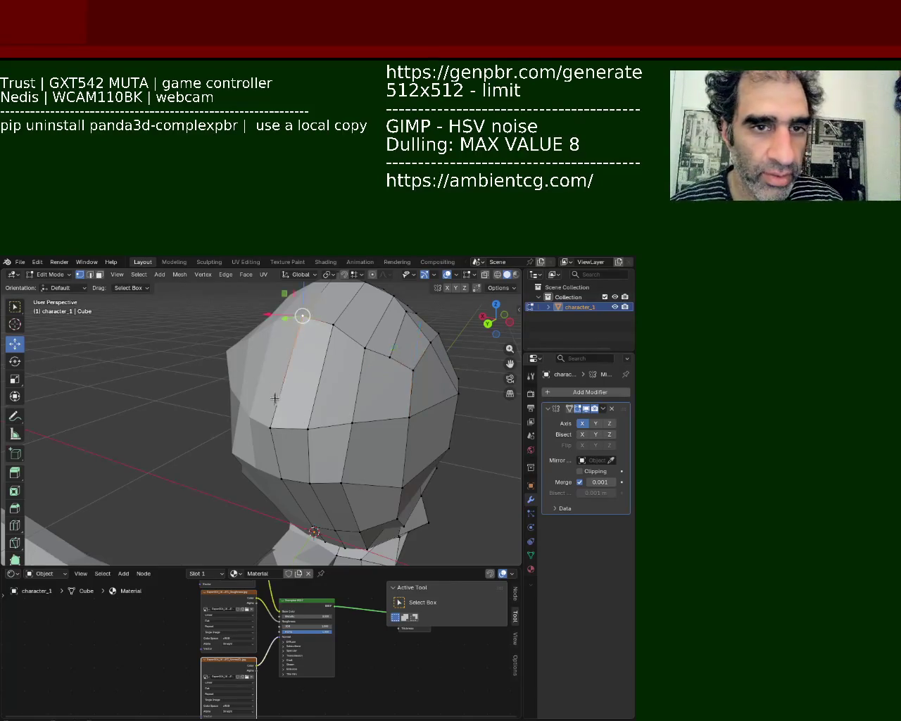
left_click(329, 324)
left_click(320, 383)
left_click(364, 350)
left_click(346, 424, "shift")
left_click(410, 391)
left_click(295, 377)
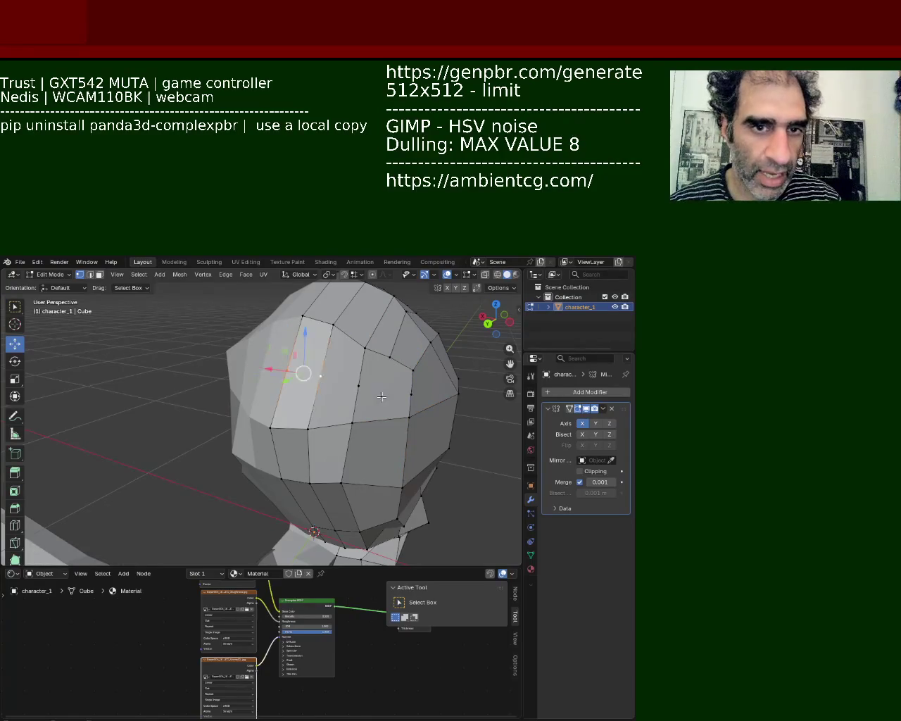
left_click(407, 396)
Select edges near the lower left of the head and move the vertex sideways and up
middle_click_drag(406, 396, 363, 412)
left_click(362, 411)
mouse_move(303, 401)
middle_mouse_down()
mouse_move(232, 358)
mouse_move(282, 436)
mouse_move(309, 412)
mouse_move(298, 408)
middle_mouse_up()
left_click(276, 438)
left_click(292, 446)
mouse_move(201, 352)
left_mouse_down()
mouse_move(187, 354)
mouse_move(216, 303)
left_mouse_up()
Reposition a head vertex along the Y axis, then pick the next vertex
middle_click_drag(217, 304, 225, 388)
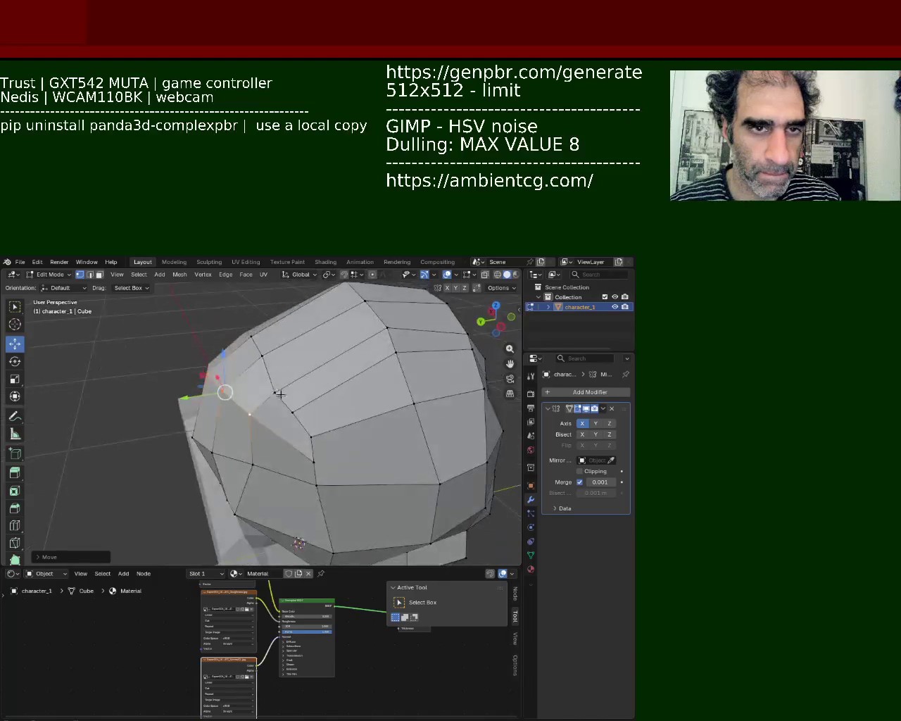
left_click(275, 391)
left_click_drag(254, 396, 258, 392)
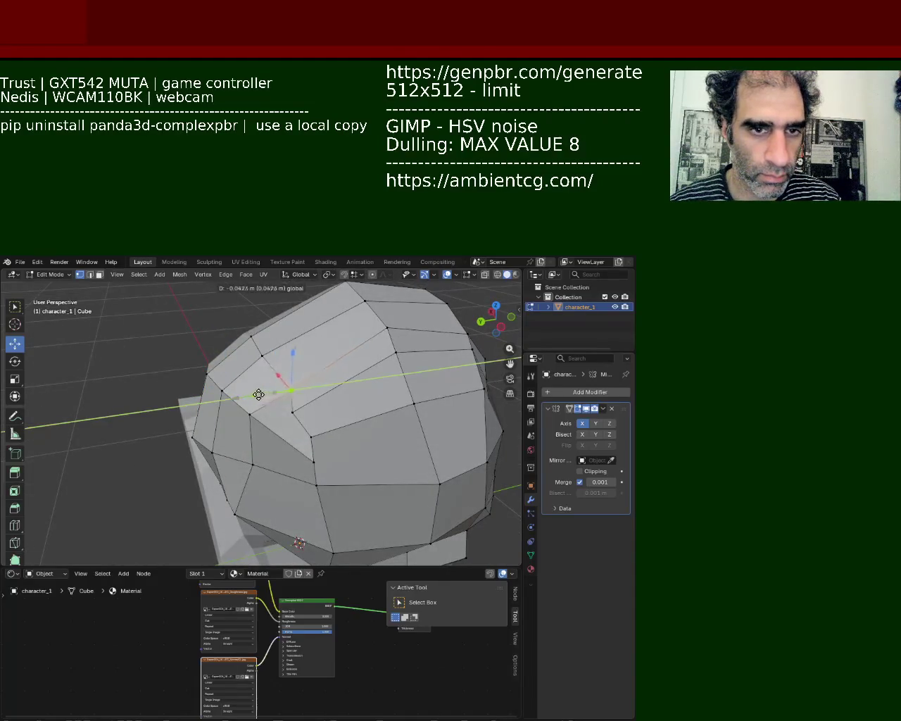
left_click(257, 419)
left_click(282, 415)
key("g")
key("y")
left_click(320, 426)
left_click(328, 457)
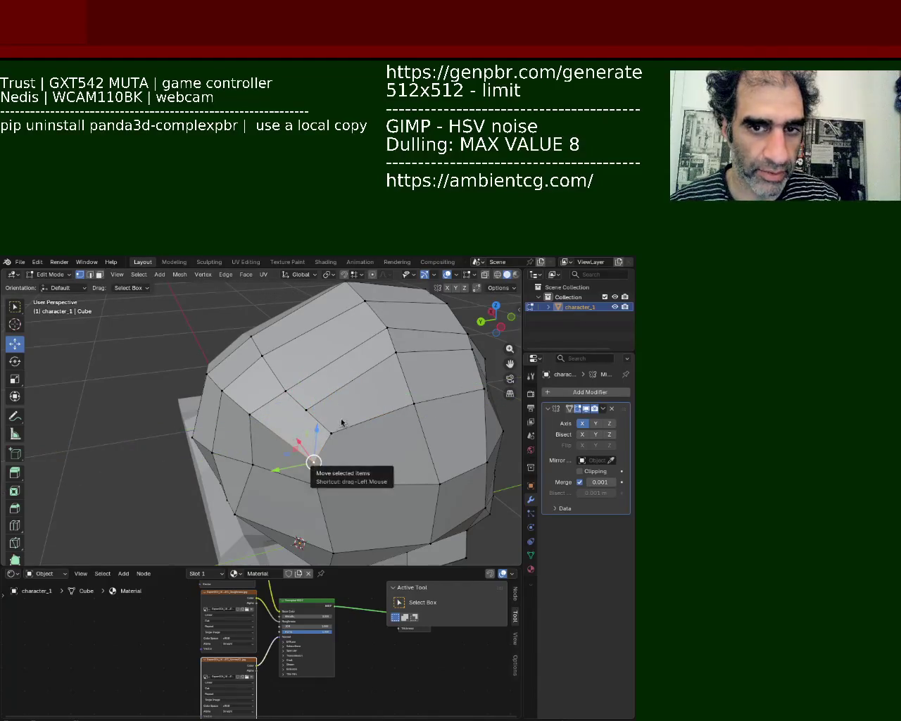
Zoom in on the selected vertices and try moving them along X, then undo
mouse_move(261, 378)
middle_mouse_down()
mouse_move(232, 349)
mouse_move(355, 463)
middle_mouse_up()
scroll(237, 328, "down", 5)
scroll(295, 407, "up", 5)
scroll(247, 392, "down", 4)
mouse_move(343, 422)
left_mouse_down()
mouse_move(350, 435)
mouse_move(349, 416)
left_mouse_up()
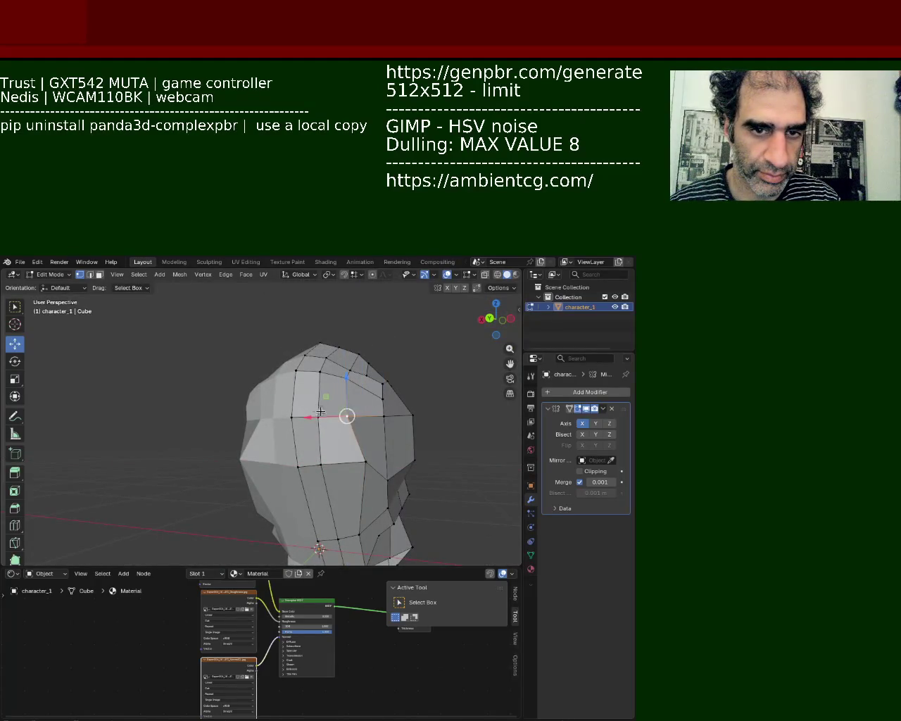
key("ctrl+z")
key("ctrl+z")
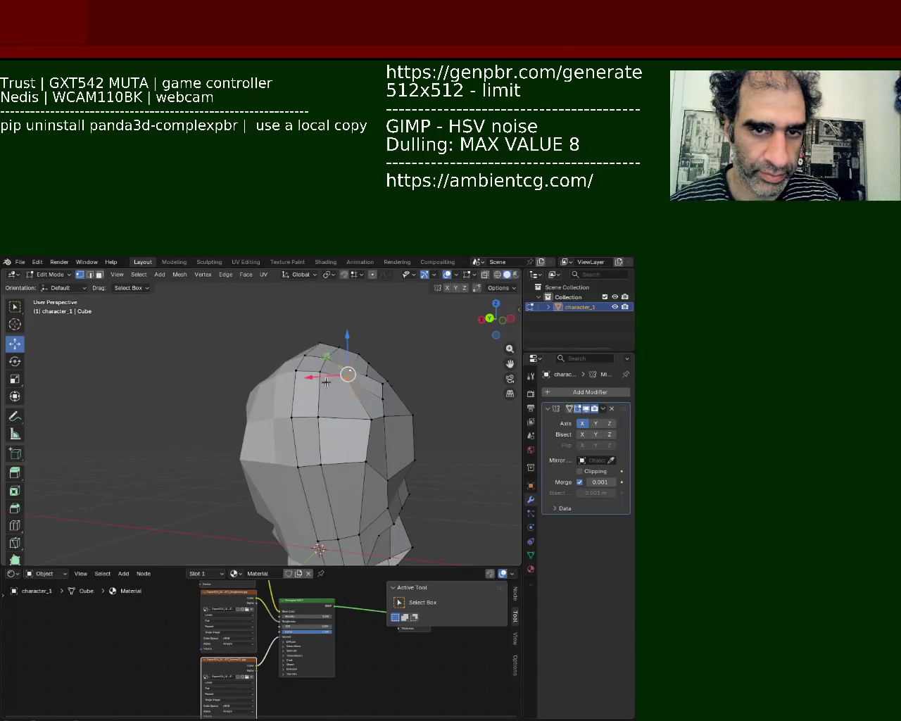
Shift side vertices left along X, checking from side and three-quarter views
left_click_drag(326, 382, 342, 387)
middle_click_drag(342, 387, 347, 377)
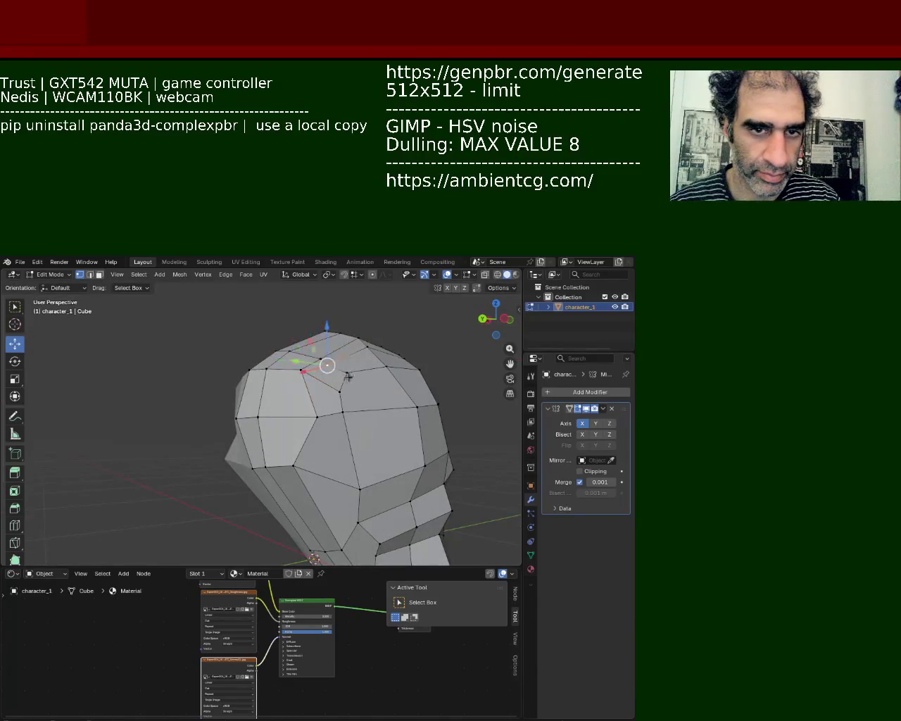
left_click_drag(318, 361, 329, 369)
mouse_move(329, 369)
middle_mouse_down()
mouse_move(392, 438)
mouse_move(369, 417)
middle_mouse_up()
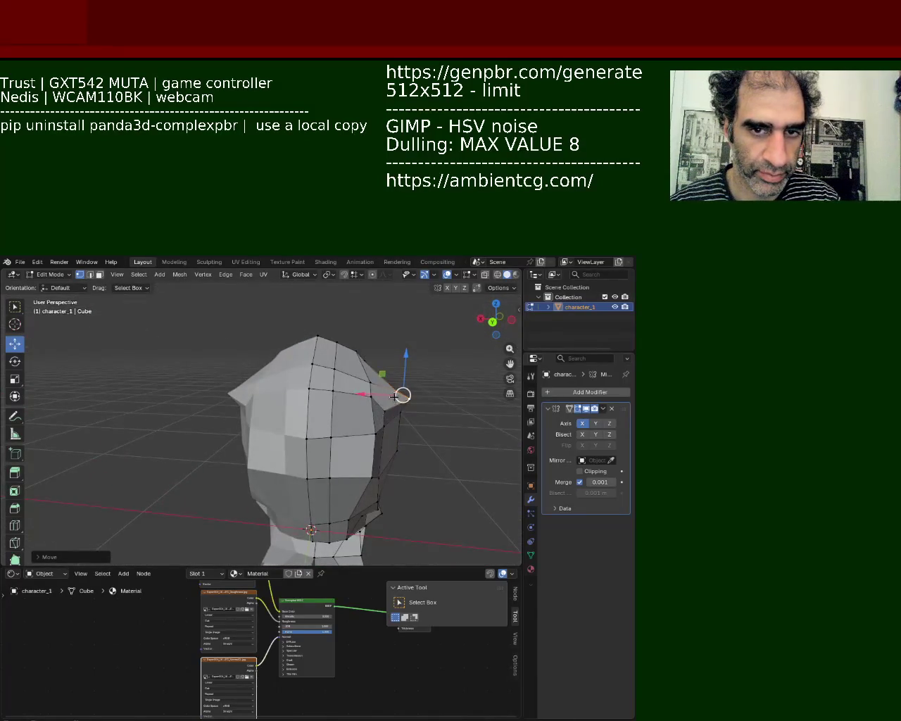
left_click_drag(394, 396, 354, 396)
mouse_move(354, 396)
middle_mouse_down()
mouse_move(352, 361)
mouse_move(270, 415)
mouse_move(414, 373)
middle_mouse_up()
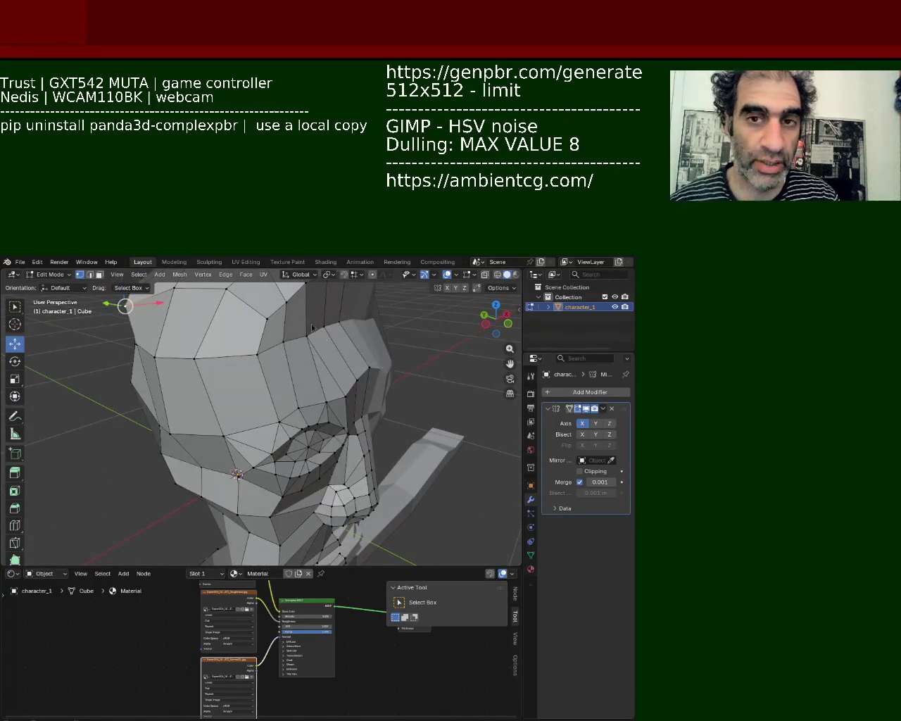
mouse_move(202, 352)
middle_mouse_down()
mouse_move(317, 383)
mouse_move(295, 357)
middle_mouse_up()
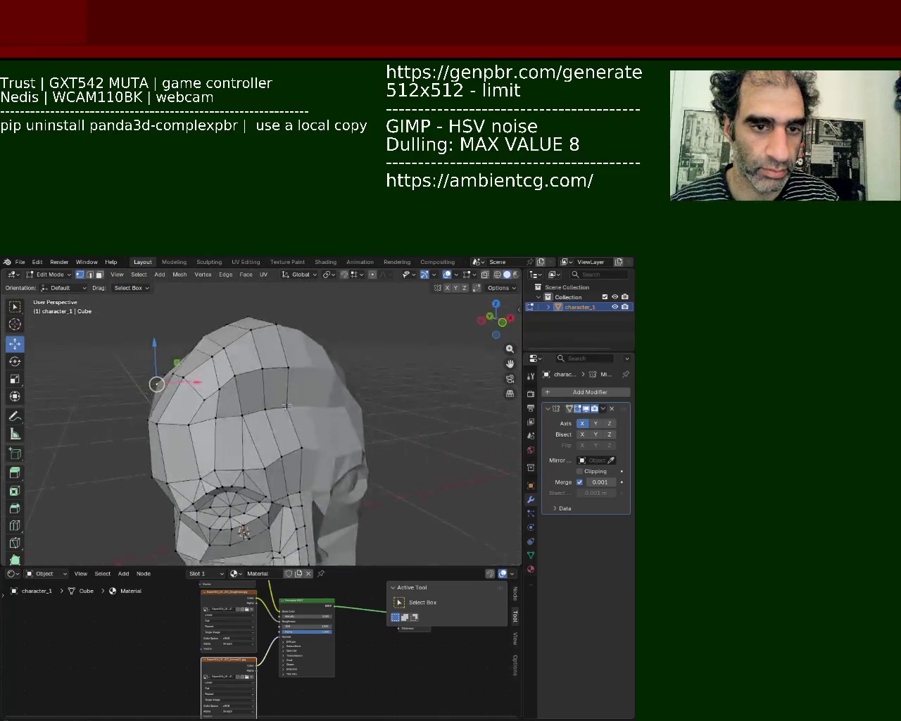
scroll(295, 357, "up", 5)
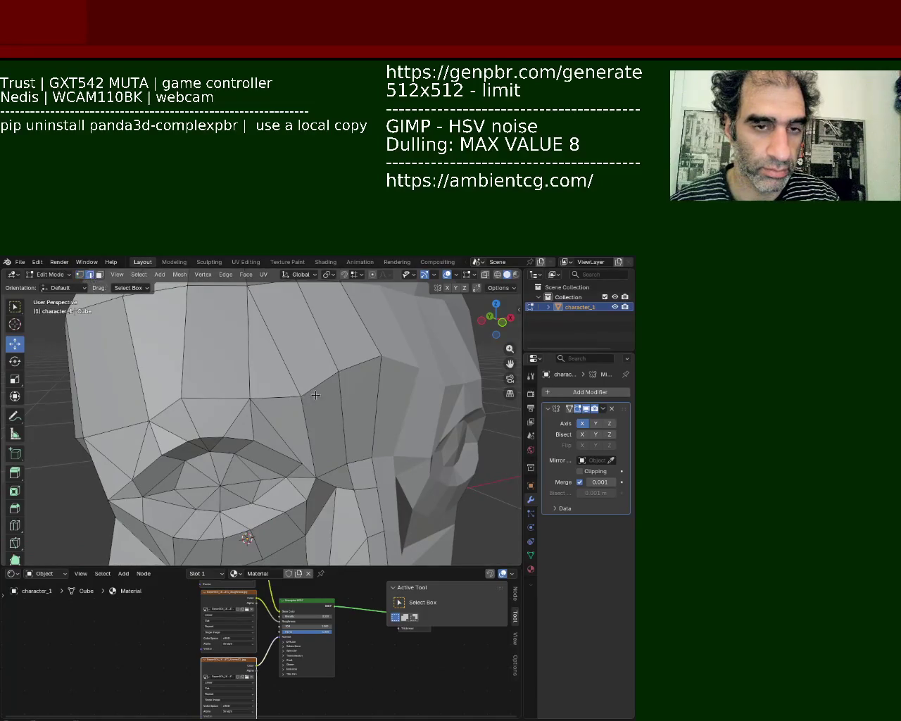
Dissolve the selected forehead edges above the eye socket
key("x")
left_click(296, 372)
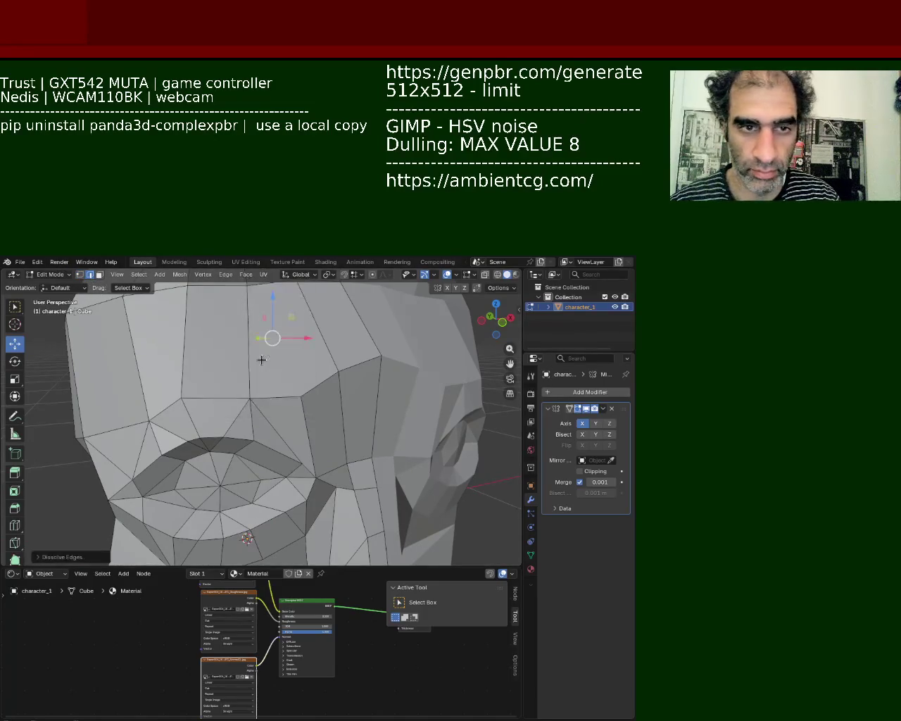
scroll(301, 381, "down", 4)
mouse_move(300, 381)
middle_mouse_down()
mouse_move(241, 378)
mouse_move(217, 407)
mouse_move(321, 396)
mouse_move(239, 401)
middle_mouse_up()
scroll(241, 378, "up", 4)
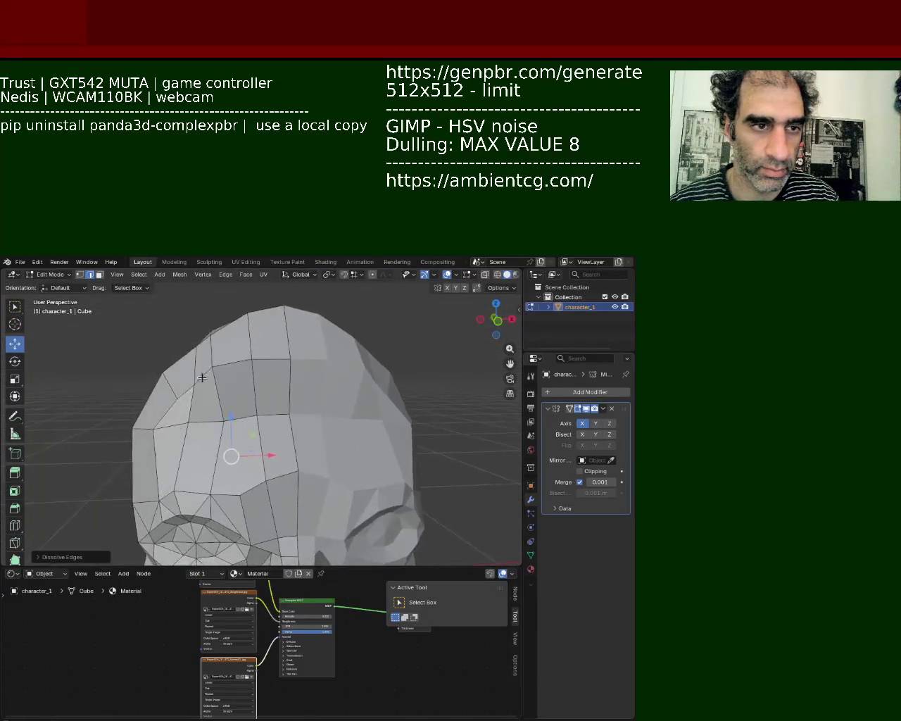
Switch to vertex select and shift a vertical edge loop along a global axis
left_click(79, 273)
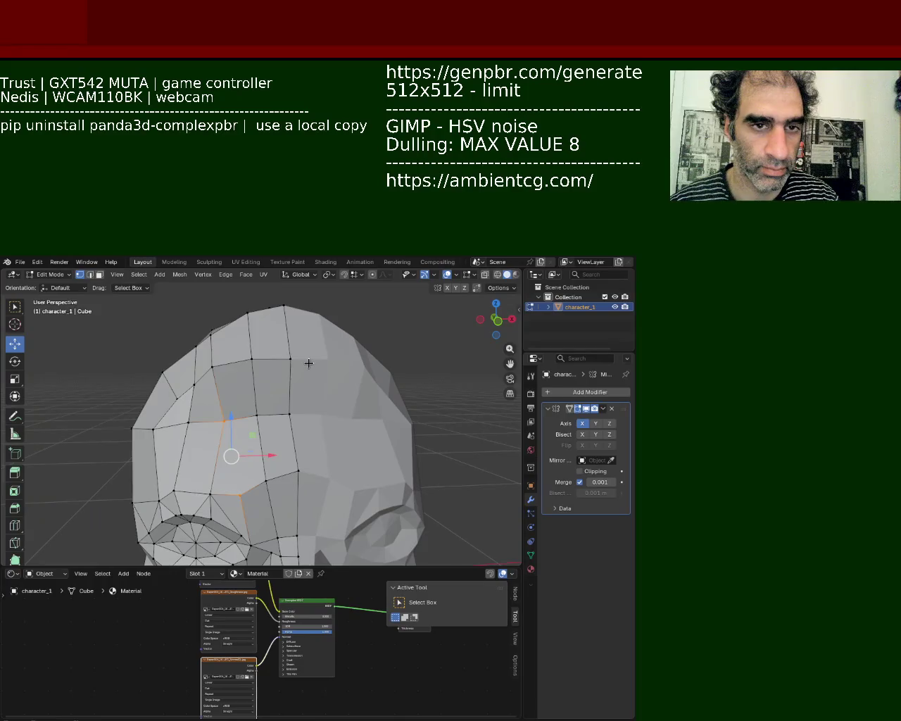
left_click(256, 360, "alt")
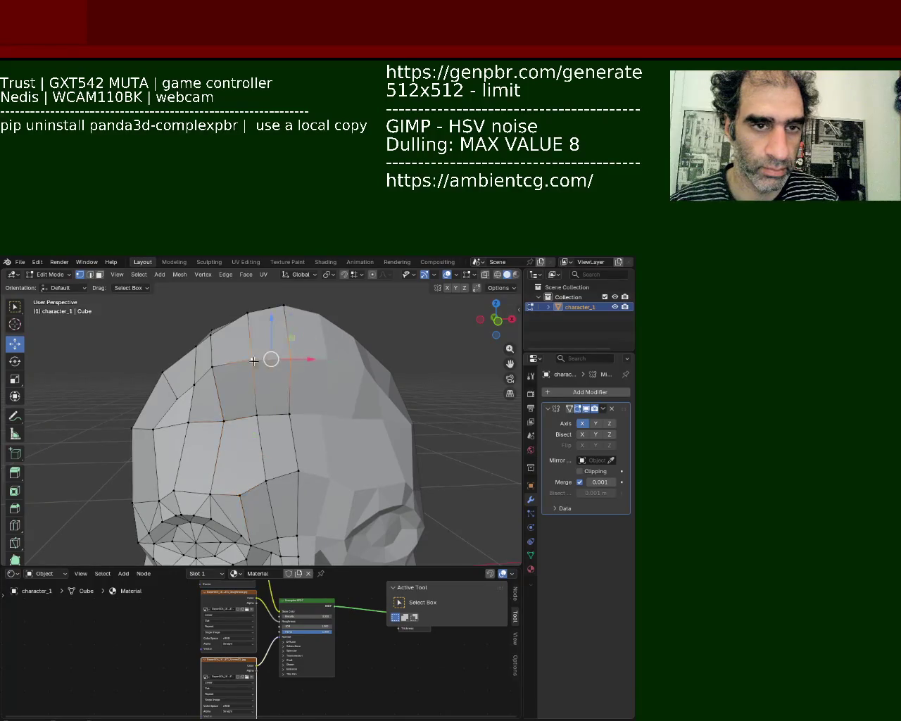
left_click_drag(289, 361, 309, 380)
mouse_move(310, 380)
middle_mouse_down()
mouse_move(394, 443)
mouse_move(297, 387)
middle_mouse_up()
left_click_drag(297, 388, 229, 429)
mouse_move(230, 429)
middle_mouse_down()
mouse_move(188, 325)
mouse_move(272, 337)
middle_mouse_up()
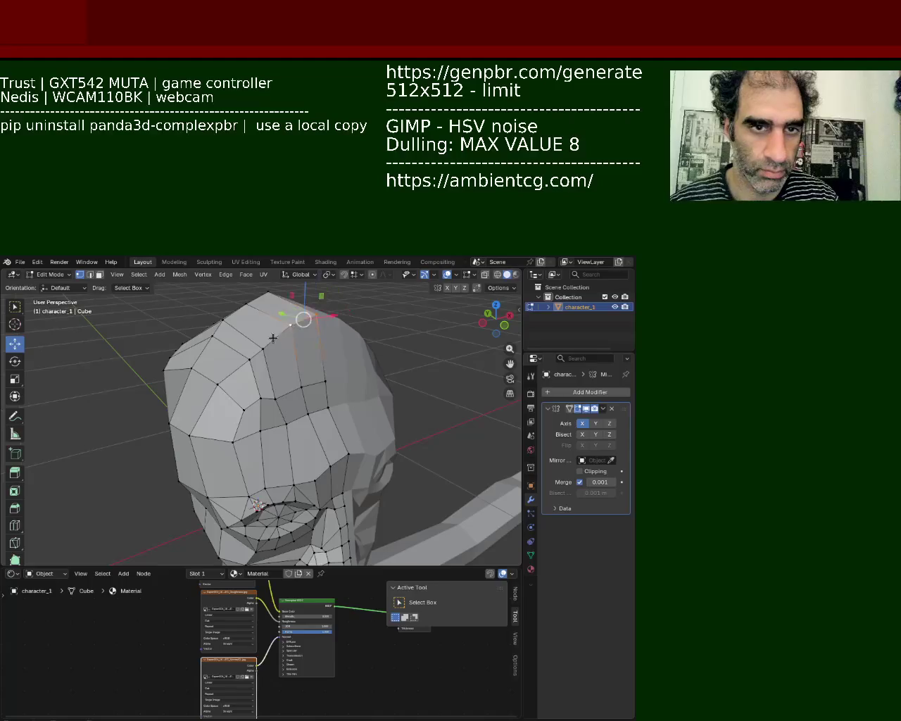
Lower the crown vertices and shift the top-of-head vertex down and sideways along X
left_click_drag(290, 328, 249, 366)
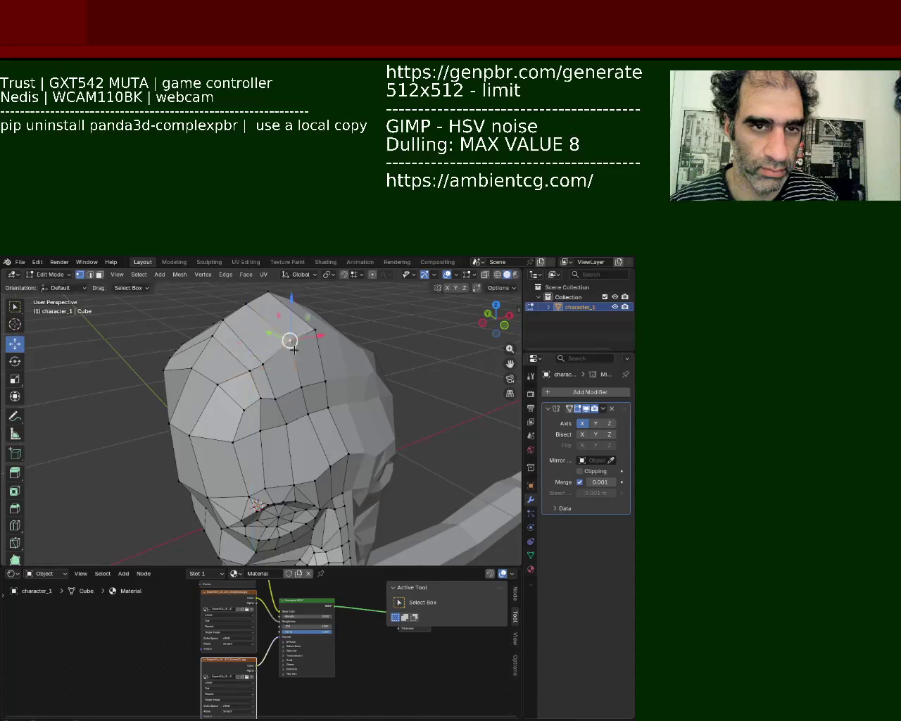
middle_click_drag(289, 338, 247, 330)
mouse_move(247, 330)
left_mouse_down()
mouse_move(183, 350)
mouse_move(202, 363)
left_mouse_up()
middle_click_drag(202, 363, 249, 363)
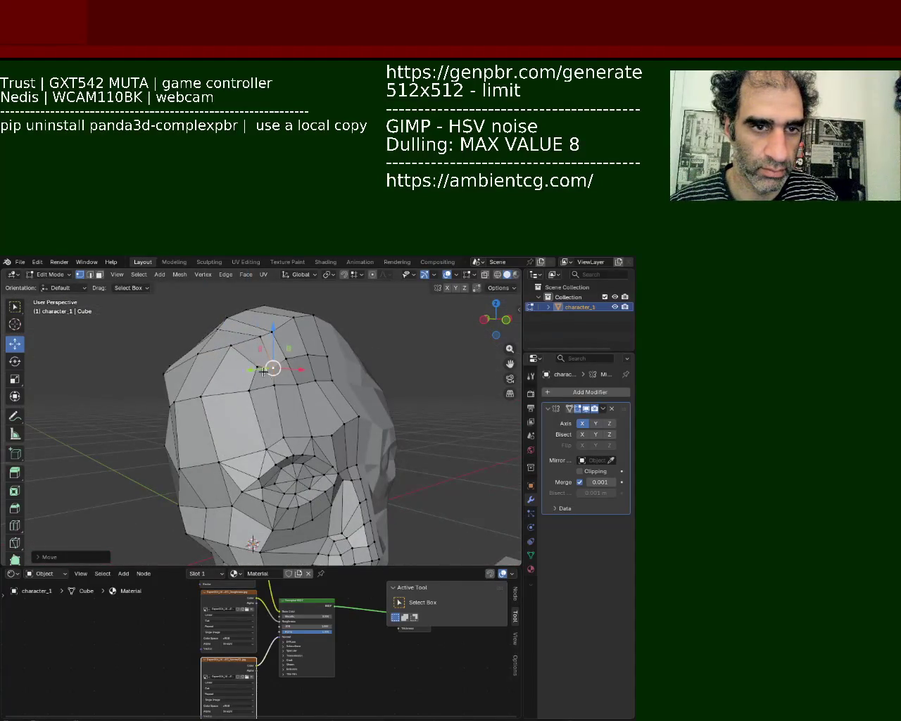
key("g")
key("x")
left_click(273, 370)
middle_click_drag(273, 370, 347, 402)
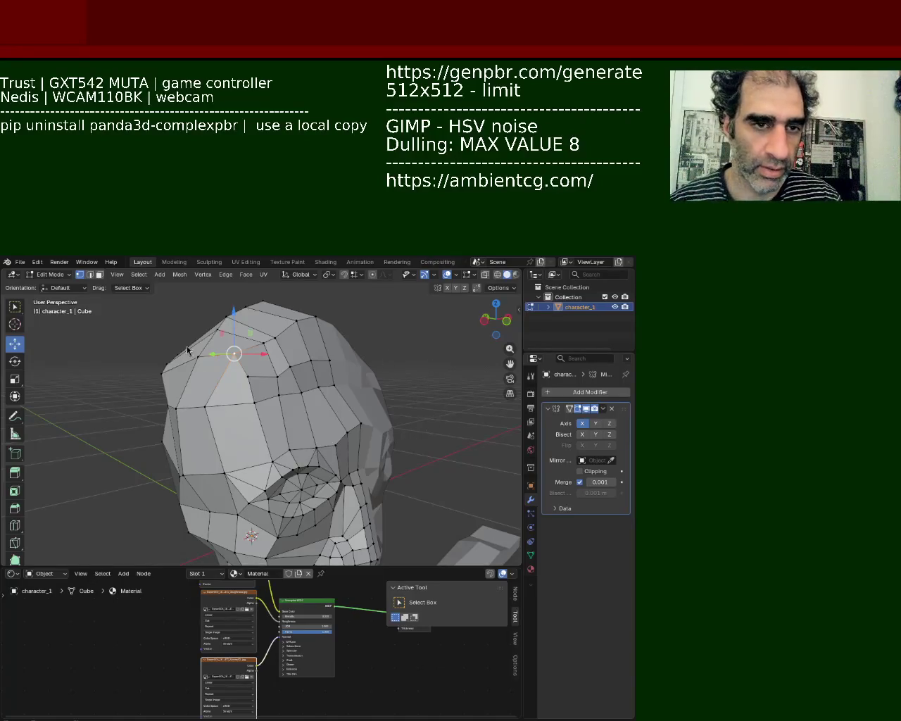
middle_click_drag(188, 350, 294, 356)
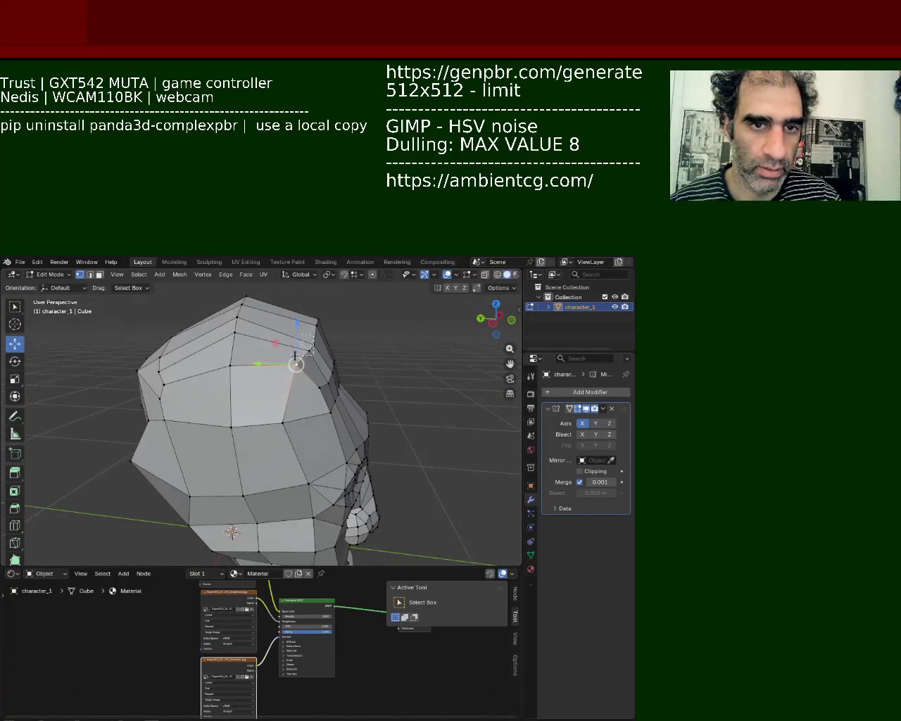
Reposition a vertex, then lower the top-of-head vertex along Z
key("g")
left_click(267, 370)
mouse_move(267, 370)
middle_mouse_down()
mouse_move(255, 384)
mouse_move(272, 343)
middle_mouse_up()
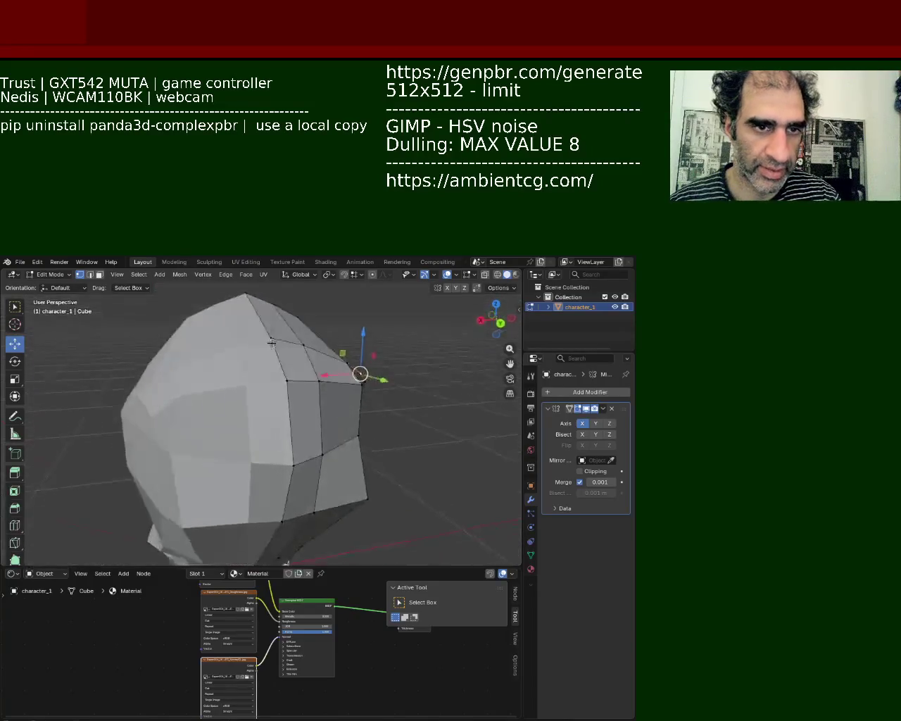
left_click(245, 294)
mouse_move(244, 294)
middle_mouse_down()
mouse_move(243, 381)
mouse_move(242, 312)
middle_mouse_up()
key("g")
key("z")
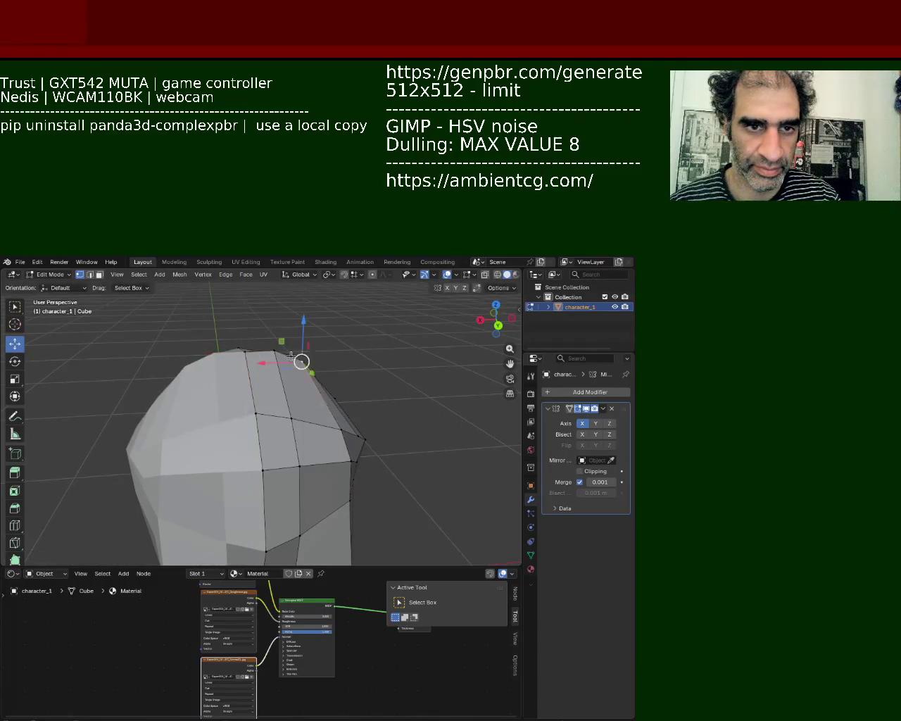
mouse_move(274, 350)
middle_mouse_down()
mouse_move(253, 352)
mouse_move(298, 331)
middle_mouse_up()
left_click(298, 328)
Shift two neighbouring skull vertices sideways along X
left_click(259, 377)
key("g")
key("x")
left_click(259, 388)
middle_click_drag(258, 388, 265, 399)
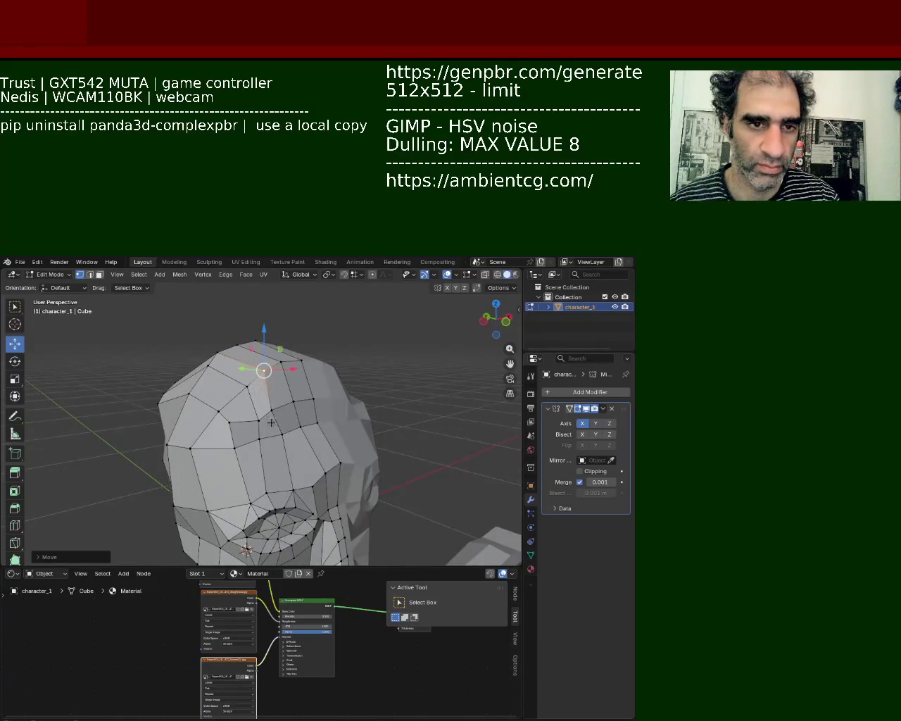
left_click(278, 410)
key("g")
key("x")
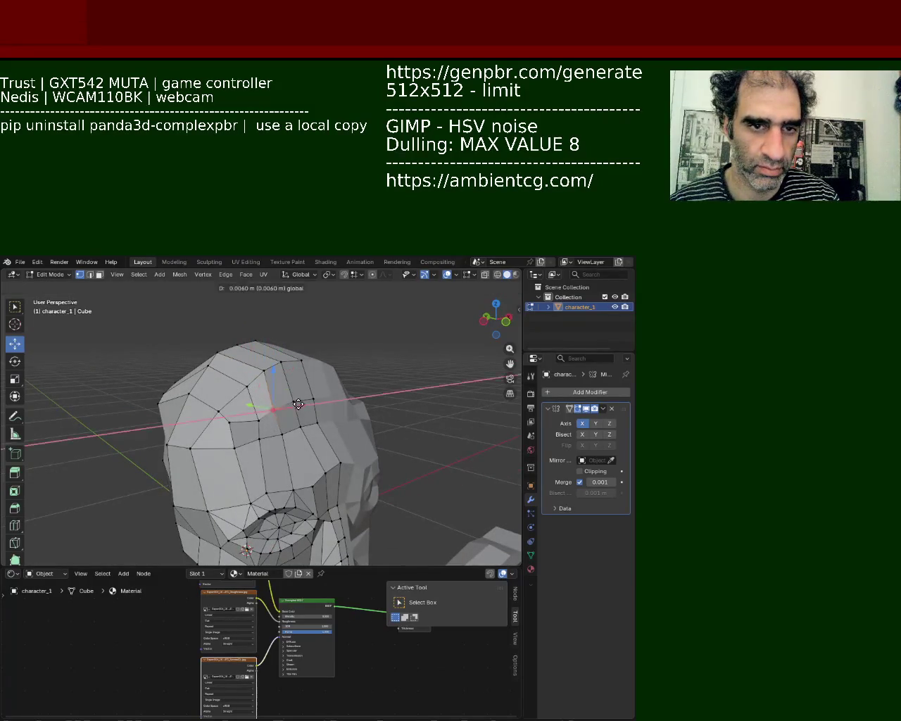
left_click(301, 403)
Move a vertex along Z, then place the next vertex down-left and shift it right along X
middle_click_drag(295, 401, 318, 396)
key("g")
key("z")
left_click(323, 357)
left_click(284, 423)
key("g")
left_click(284, 433)
key("g")
key("x")
left_click(316, 430)
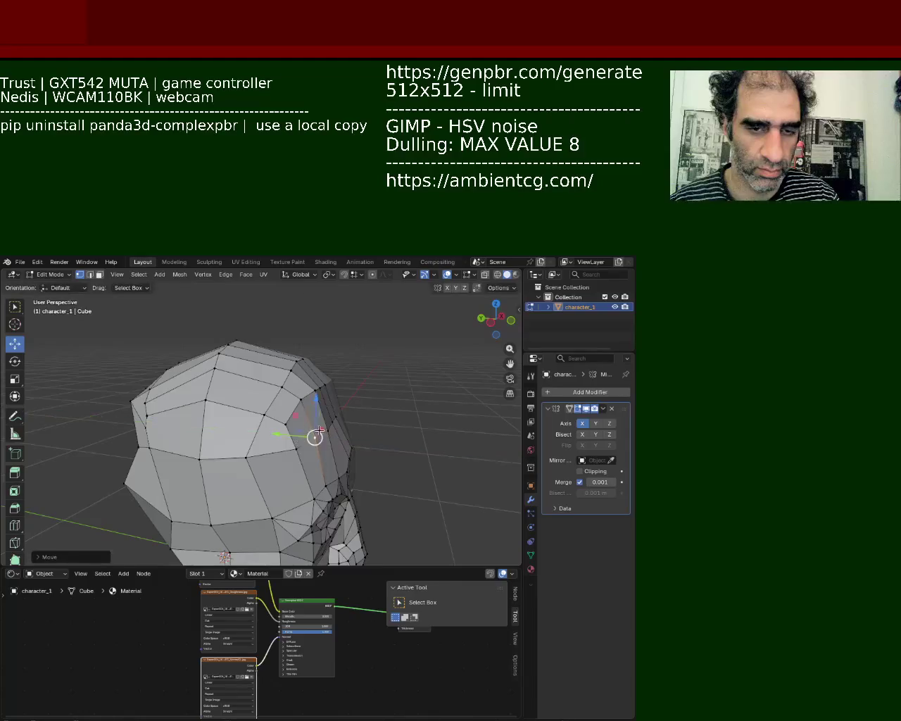
Make a small vertex adjustment and move a back-of-head vertex along Y
mouse_move(324, 429)
middle_mouse_down()
mouse_move(260, 443)
mouse_move(229, 430)
middle_mouse_up()
key("g")
left_click(261, 443)
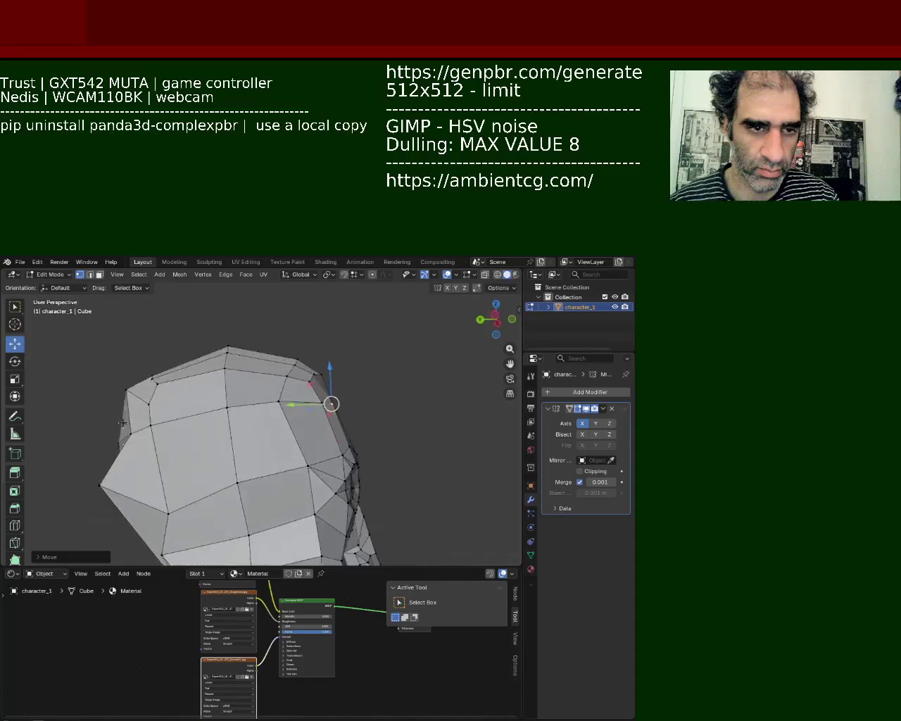
left_click(229, 429)
key("g")
key("y")
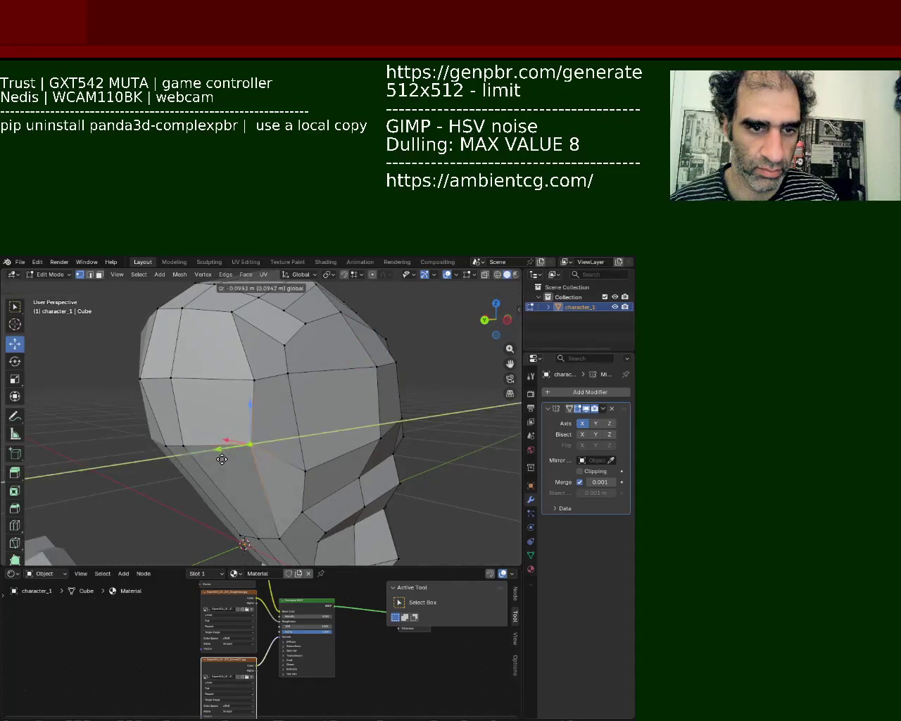
left_click(338, 498)
Raise a lower side-of-skull vertex along Z and nudge it slightly along Y
left_click(305, 470)
key("g")
key("z")
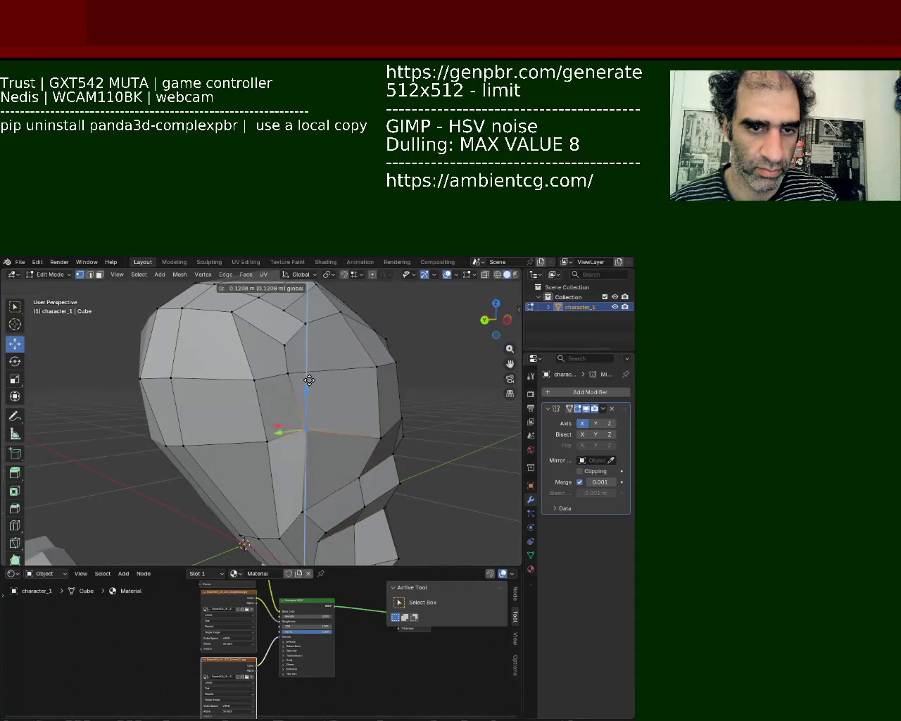
left_click(302, 440)
mouse_move(303, 440)
middle_mouse_down()
mouse_move(233, 413)
mouse_move(251, 389)
mouse_move(295, 378)
mouse_move(196, 398)
middle_mouse_up()
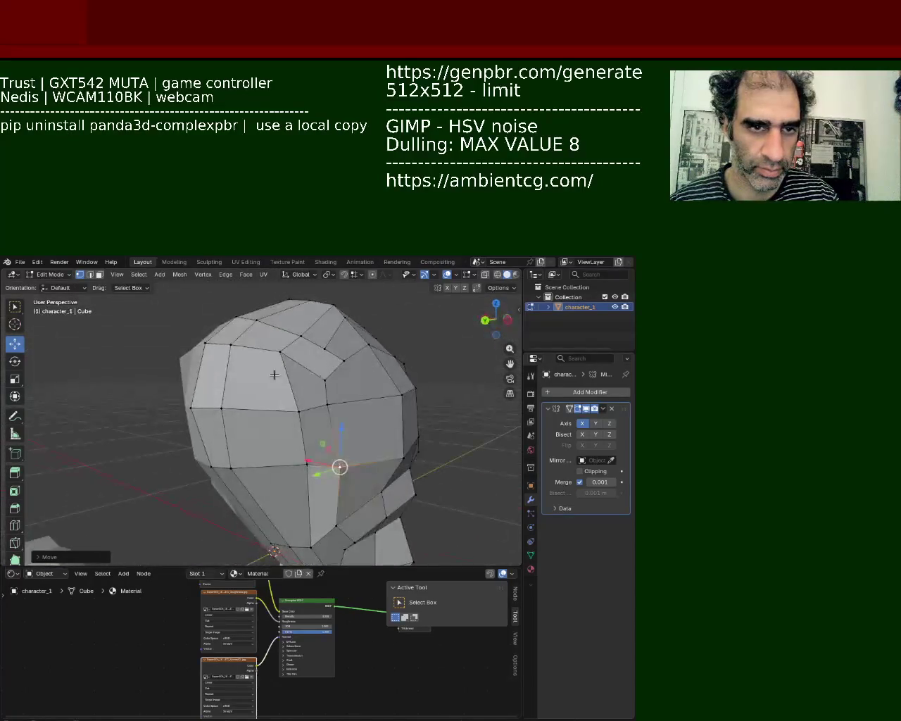
key("g")
key("y")
left_click(211, 362)
Pick vertices across the top of the head and shift one along the Y axis
left_click(205, 342)
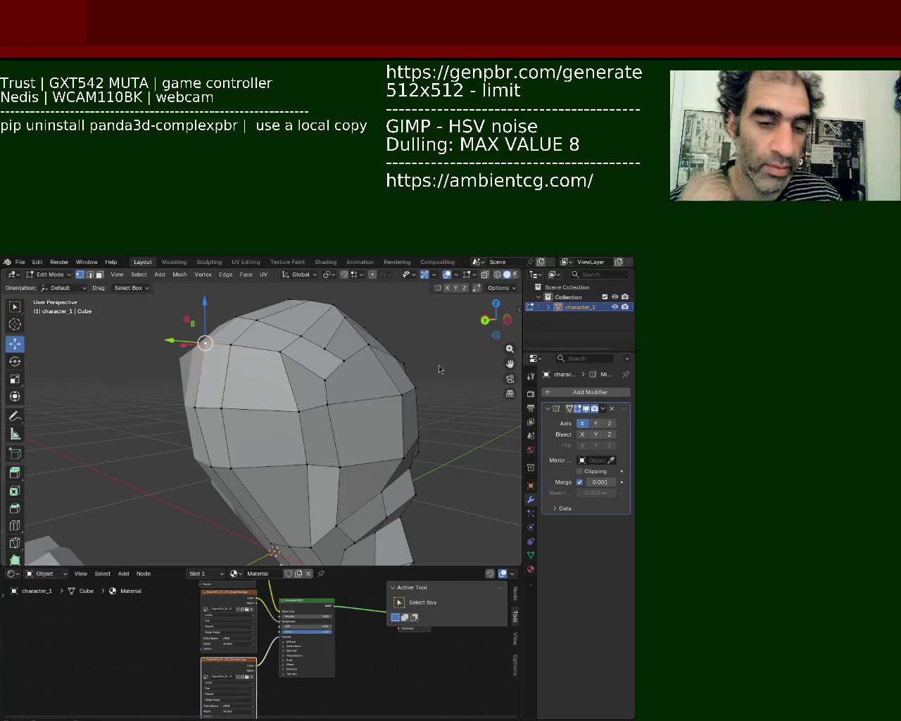
left_click(266, 433)
left_click(299, 337)
mouse_move(300, 336)
middle_mouse_down()
mouse_move(396, 427)
mouse_move(273, 384)
mouse_move(237, 388)
middle_mouse_up()
left_click(311, 373)
middle_click_drag(311, 373, 331, 415)
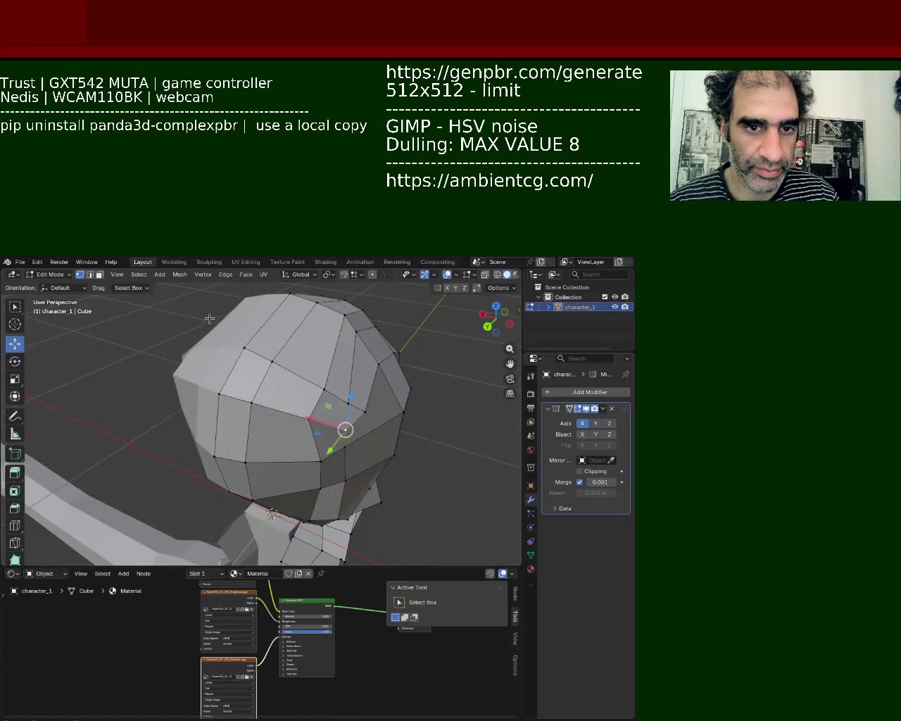
left_click(236, 404)
middle_click_drag(237, 403, 169, 395)
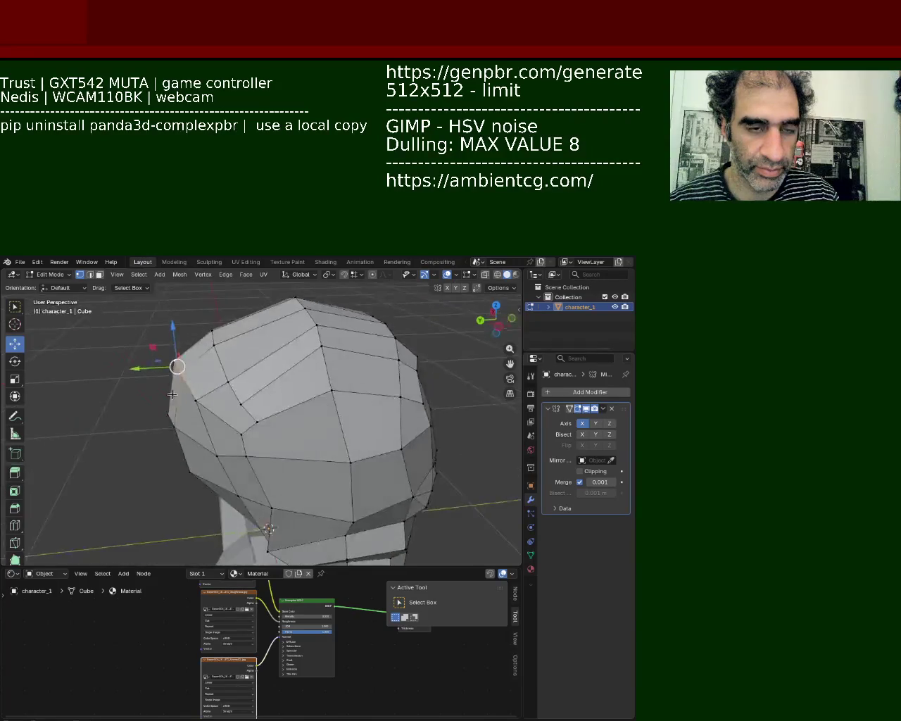
mouse_move(153, 374)
left_mouse_down()
mouse_move(178, 365)
mouse_move(188, 404)
mouse_move(224, 406)
left_mouse_up()
Raise the top crown vertex, undoing a first attempt, and slide it along its edge
left_click(173, 407)
left_click(241, 404)
left_click(322, 346)
left_click_drag(325, 330, 330, 334)
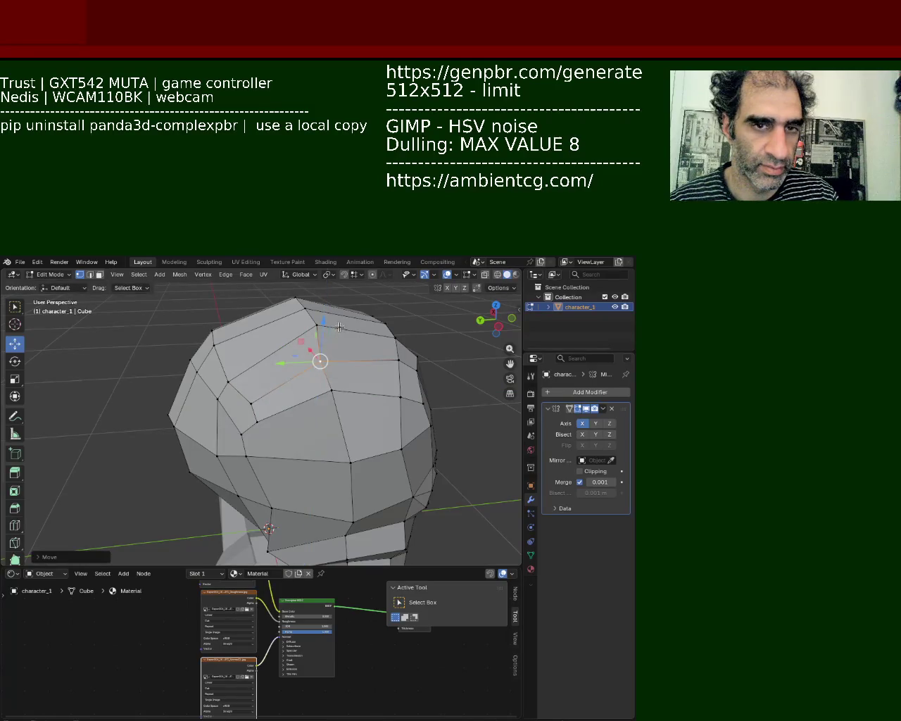
key("ctrl+z")
key("ctrl+z")
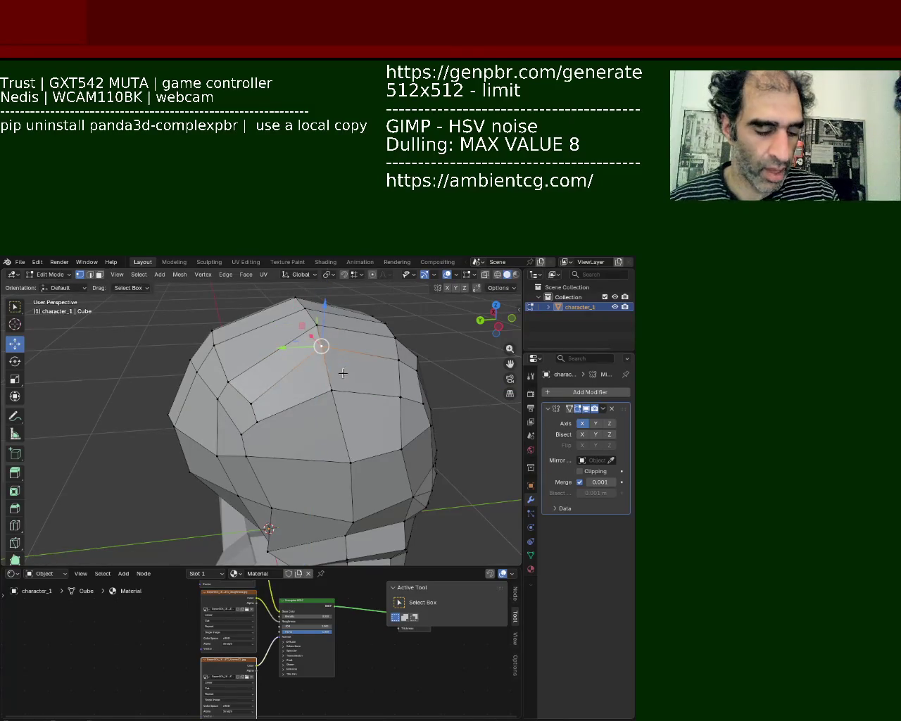
left_click_drag(342, 373, 325, 338)
key("g")
key("g")
left_click(323, 346)
mouse_move(322, 346)
middle_mouse_down()
mouse_move(227, 383)
mouse_move(211, 352)
middle_mouse_up()
Move a mouth-corner vertex sideways along the X axis
scroll(228, 383, "down", 4)
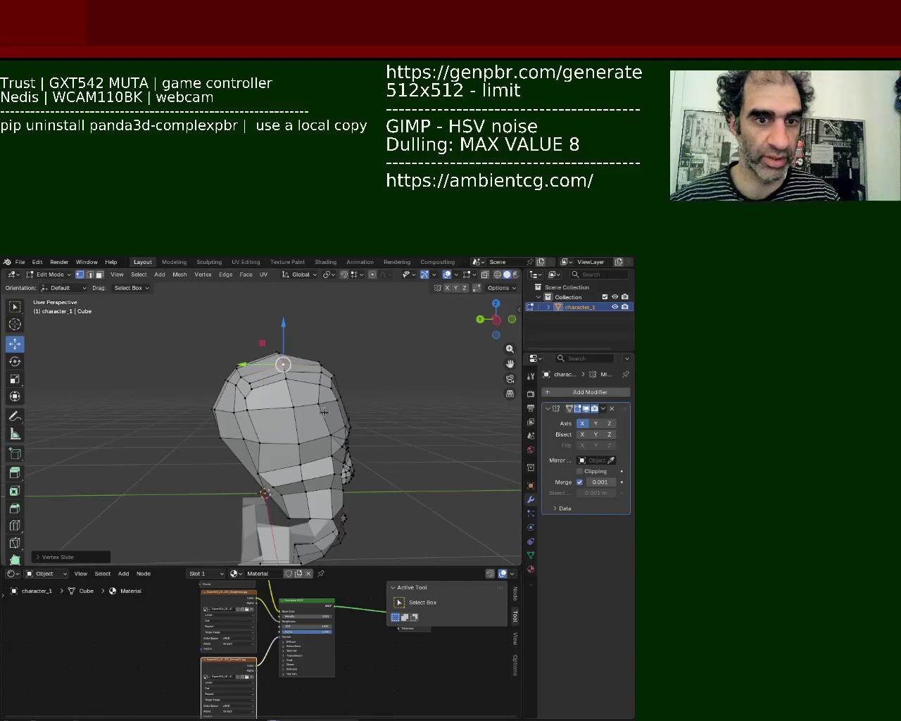
scroll(318, 406, "up", 4)
mouse_move(318, 407)
middle_mouse_down()
mouse_move(200, 361)
mouse_move(212, 376)
middle_mouse_up()
scroll(200, 361, "up", 3)
left_click(211, 376)
key("g")
key("x")
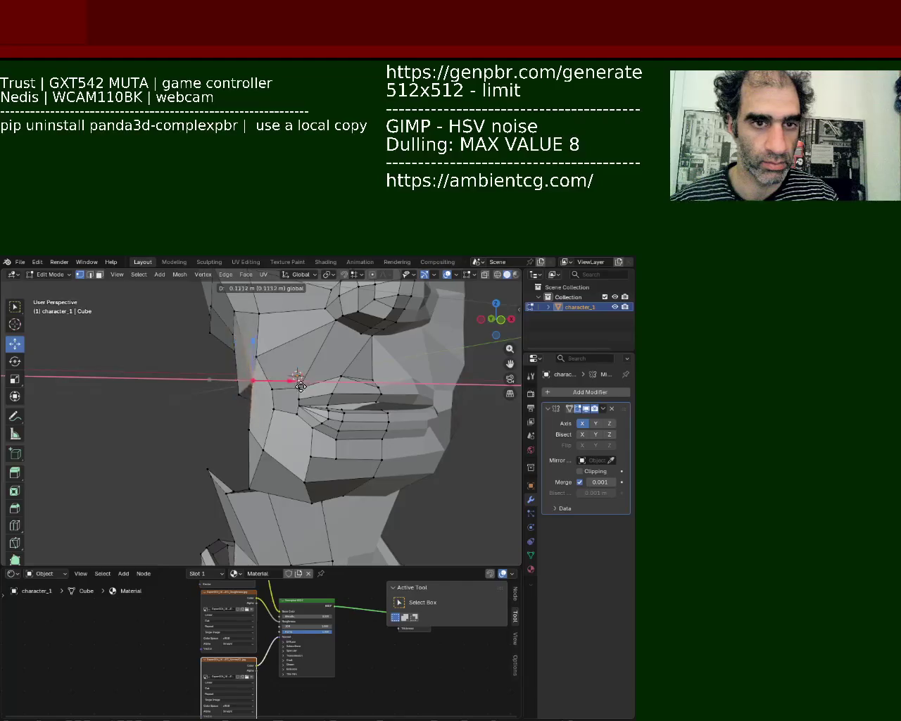
left_click(242, 378)
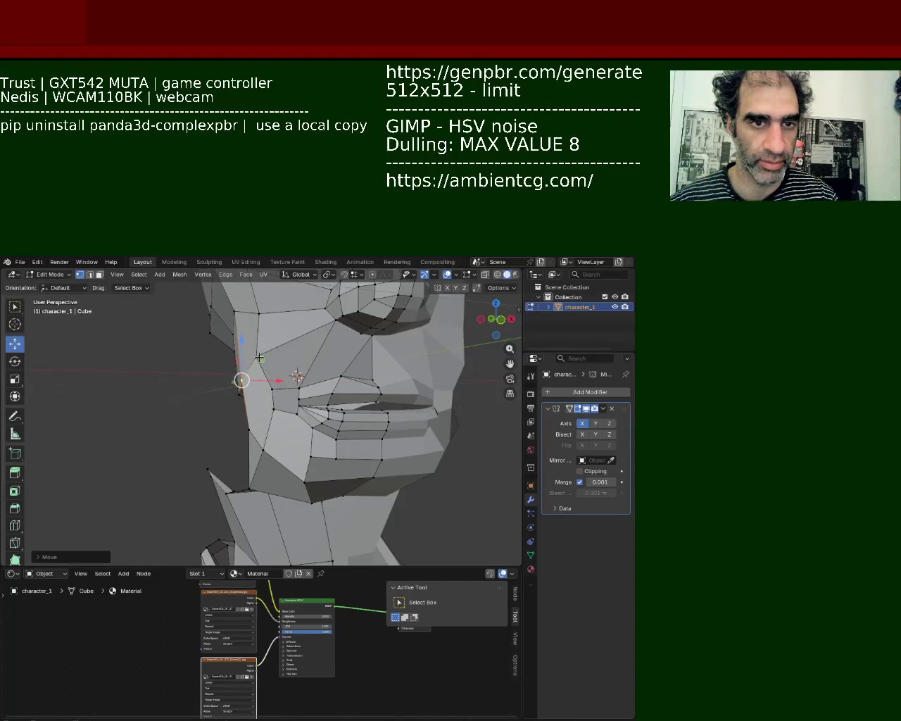
Box-select the vertices around the mouth corner, then select the adjacent chin and jaw faces
mouse_move(272, 361)
middle_mouse_down()
mouse_move(271, 399)
mouse_move(299, 390)
middle_mouse_up()
middle_click_drag(223, 354, 271, 389)
mouse_move(231, 344)
left_mouse_down()
mouse_move(231, 364)
mouse_move(306, 396)
left_mouse_up()
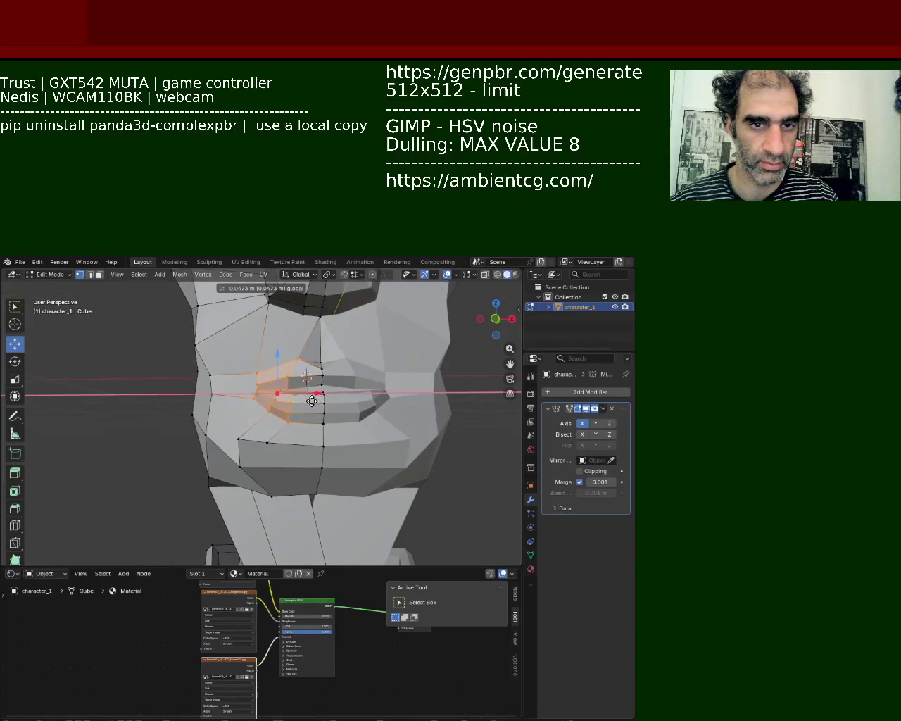
scroll(343, 415, "down", 5)
mouse_move(343, 415)
middle_mouse_down()
mouse_move(329, 427)
mouse_move(300, 350)
mouse_move(258, 447)
middle_mouse_up()
scroll(258, 447, "up", 2)
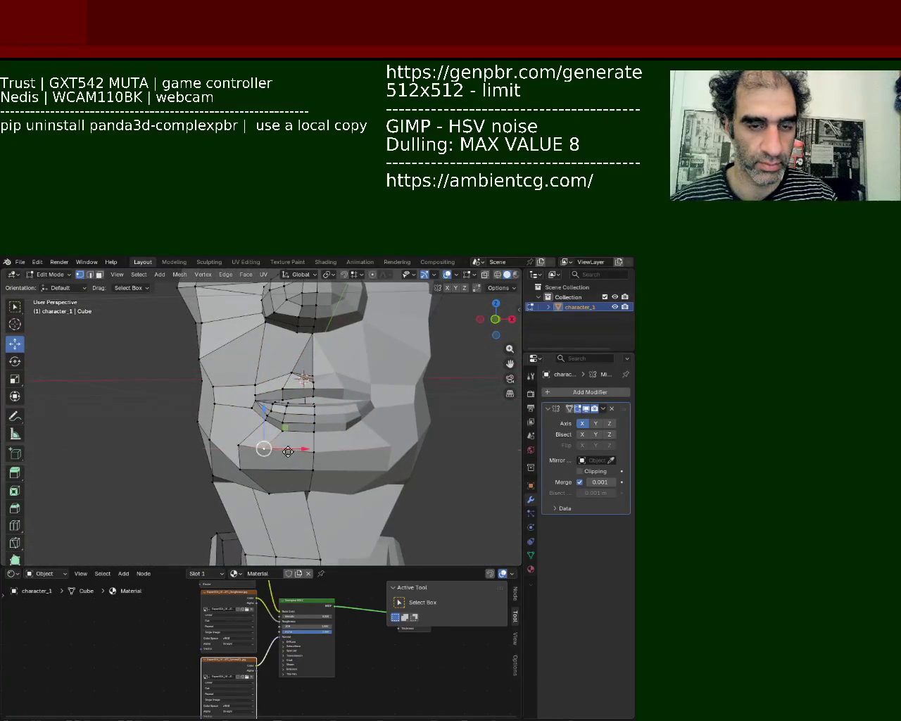
middle_click_drag(240, 439, 294, 438)
left_click(286, 423)
left_click(316, 426, "shift")
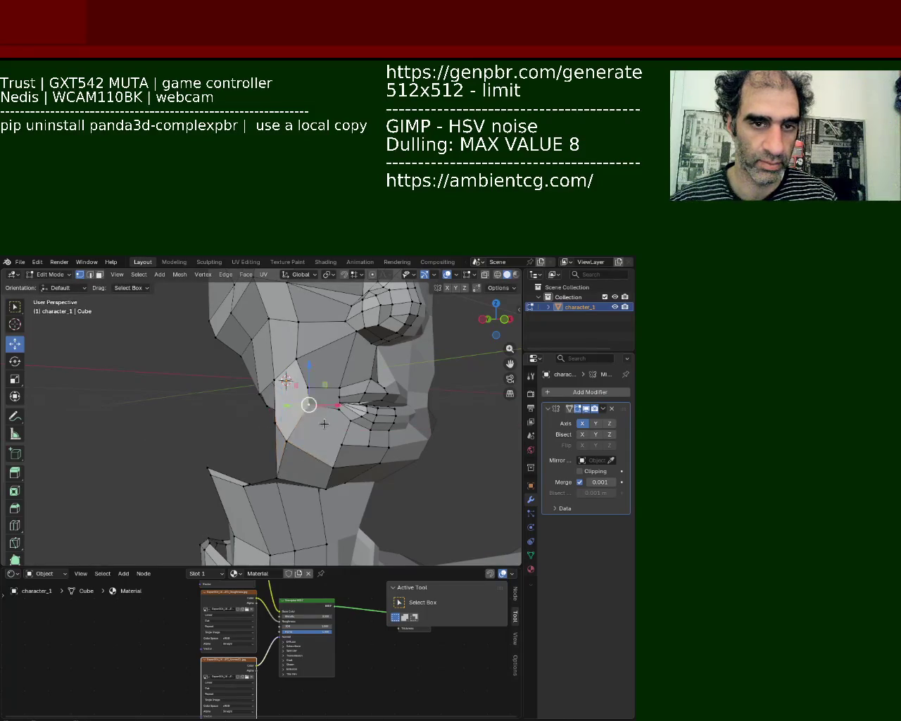
Nudge the vertices beside and below the nose, and push the nostril vertex outward along X
mouse_move(341, 440)
middle_mouse_down()
mouse_move(280, 396)
mouse_move(362, 429)
middle_mouse_up()
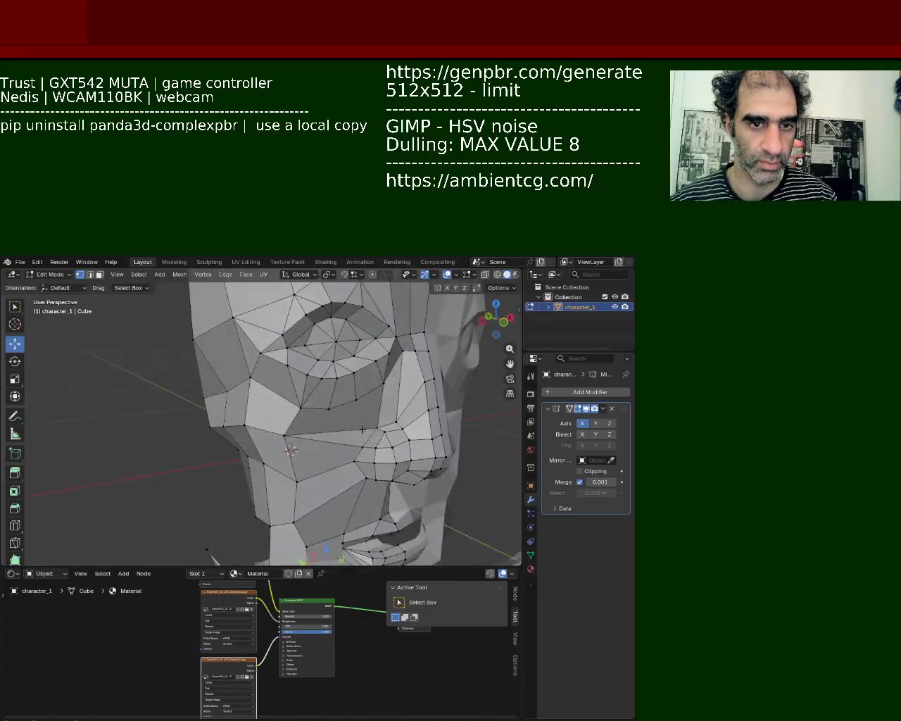
left_click(399, 417)
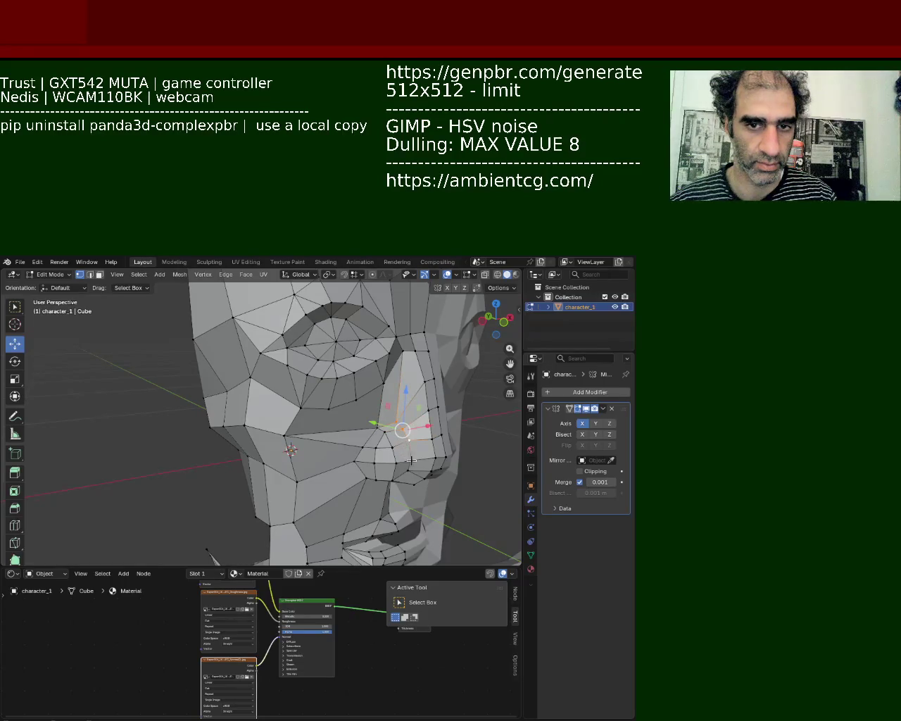
left_click(360, 454)
mouse_move(360, 442)
left_mouse_down()
mouse_move(383, 449)
mouse_move(382, 437)
left_mouse_up()
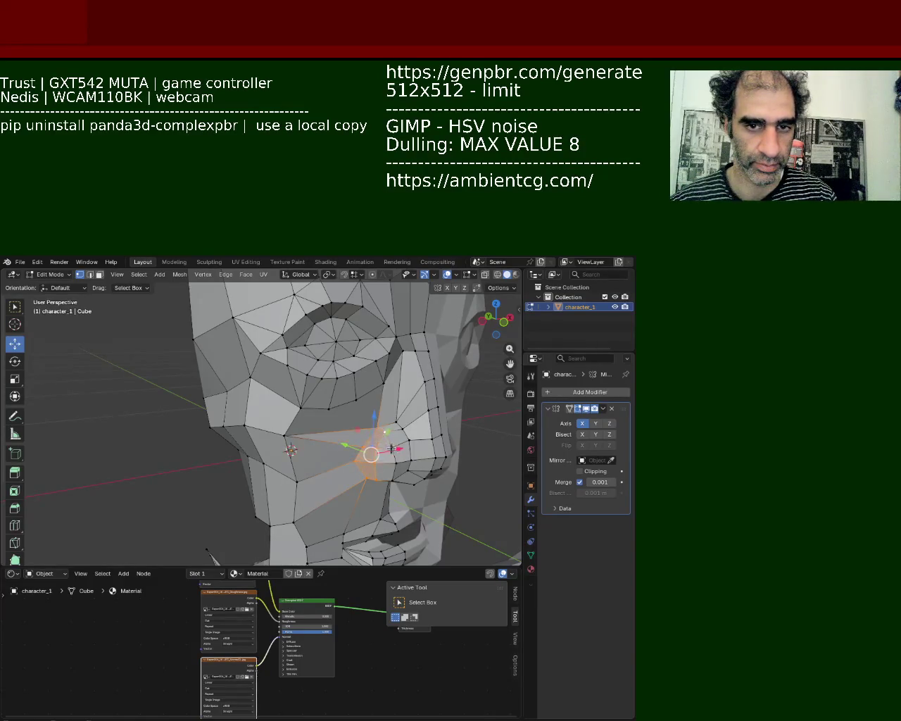
middle_click_drag(385, 469, 326, 457)
left_click_drag(323, 449, 321, 446)
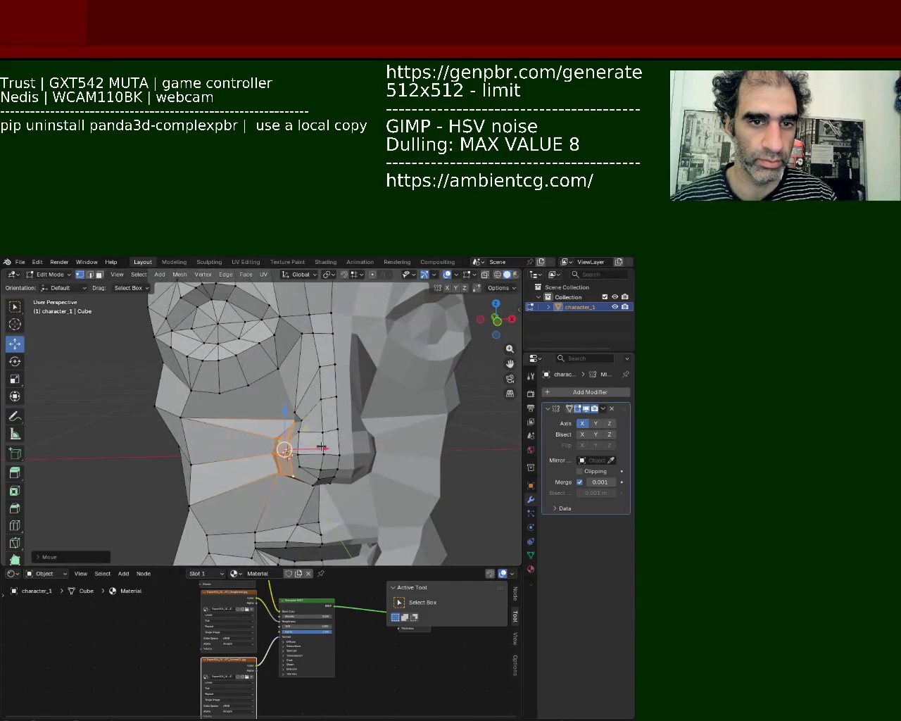
left_click(297, 416)
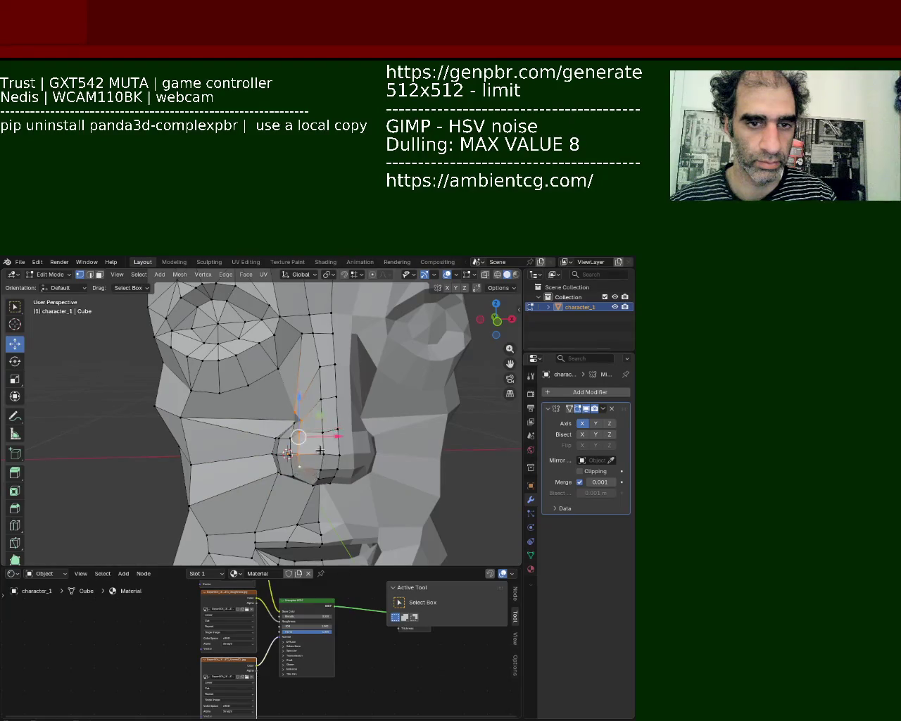
left_click_drag(337, 436, 346, 436)
Move two nose-bridge vertices along the X axis
left_click(324, 363)
key("g")
key("x")
left_click(331, 376)
left_click(335, 395)
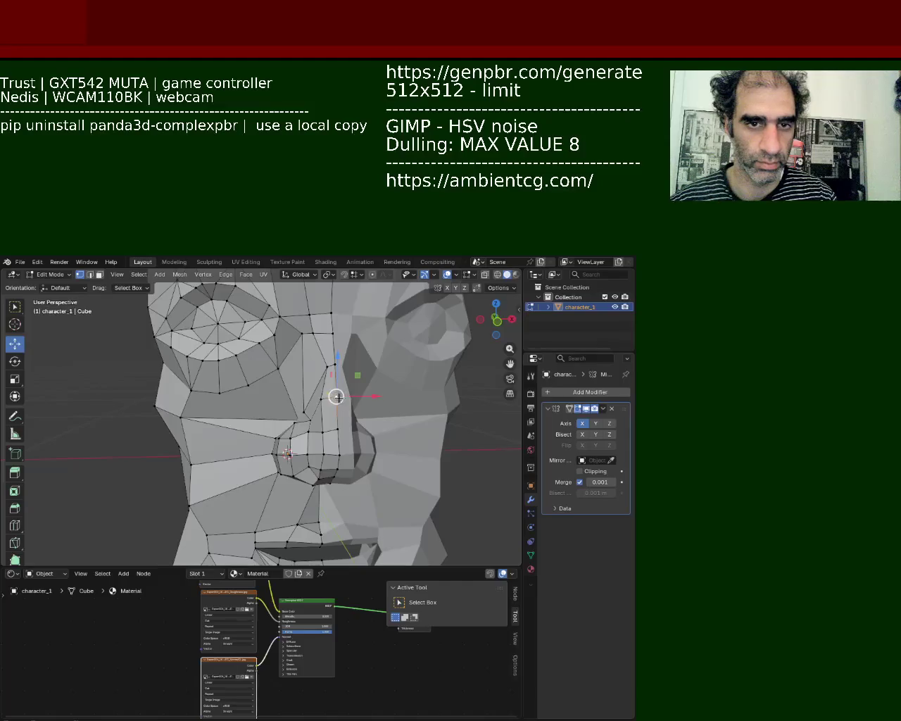
key("g")
key("x")
left_click(325, 398)
Pull the lower vertex beside the nose up and inward, then dissolve the edges beside the nose
left_click(339, 432)
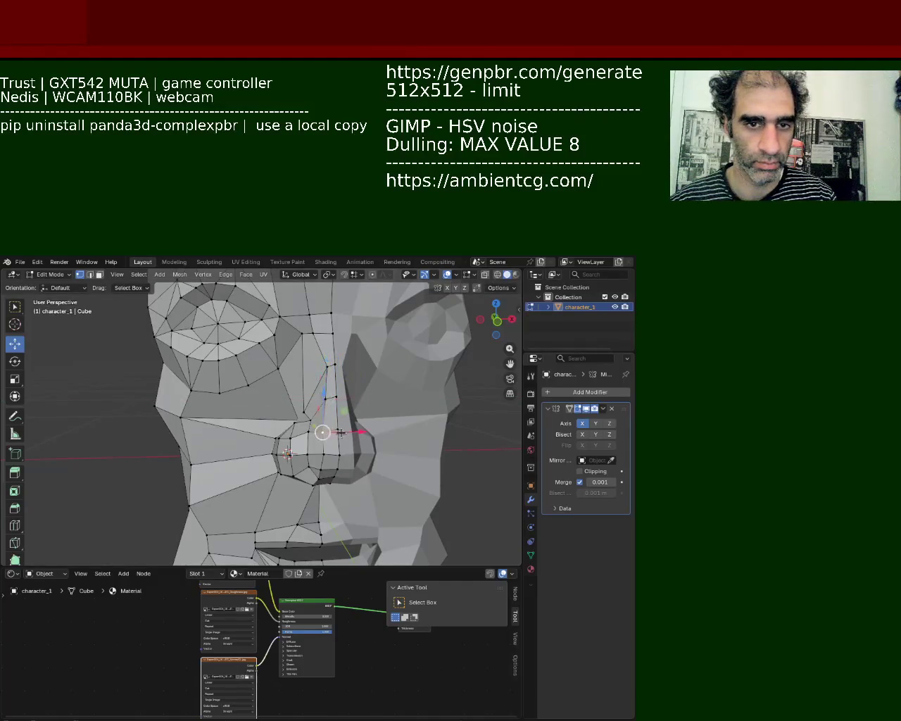
mouse_move(332, 420)
middle_mouse_down()
mouse_move(338, 405)
mouse_move(307, 392)
middle_mouse_up()
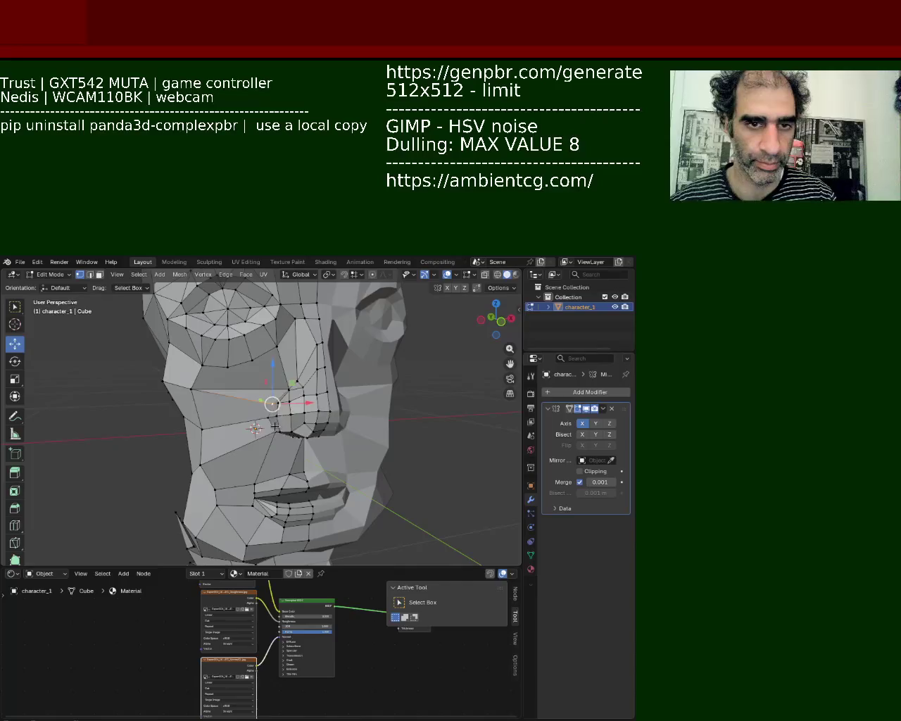
middle_click_drag(288, 399, 169, 304)
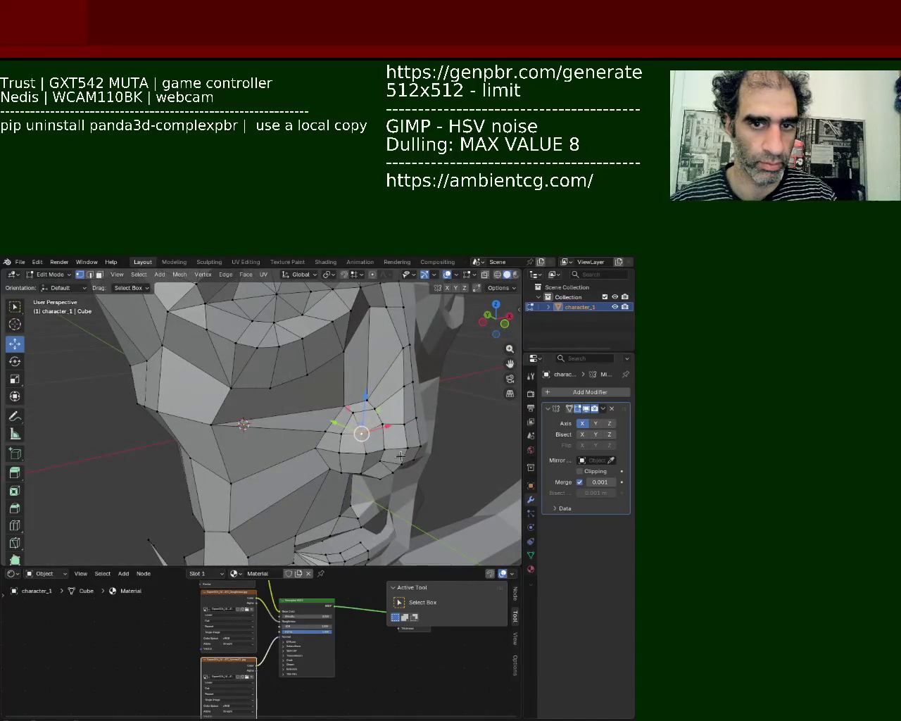
mouse_move(361, 433)
left_mouse_down()
mouse_move(355, 419)
mouse_move(342, 467)
left_mouse_up()
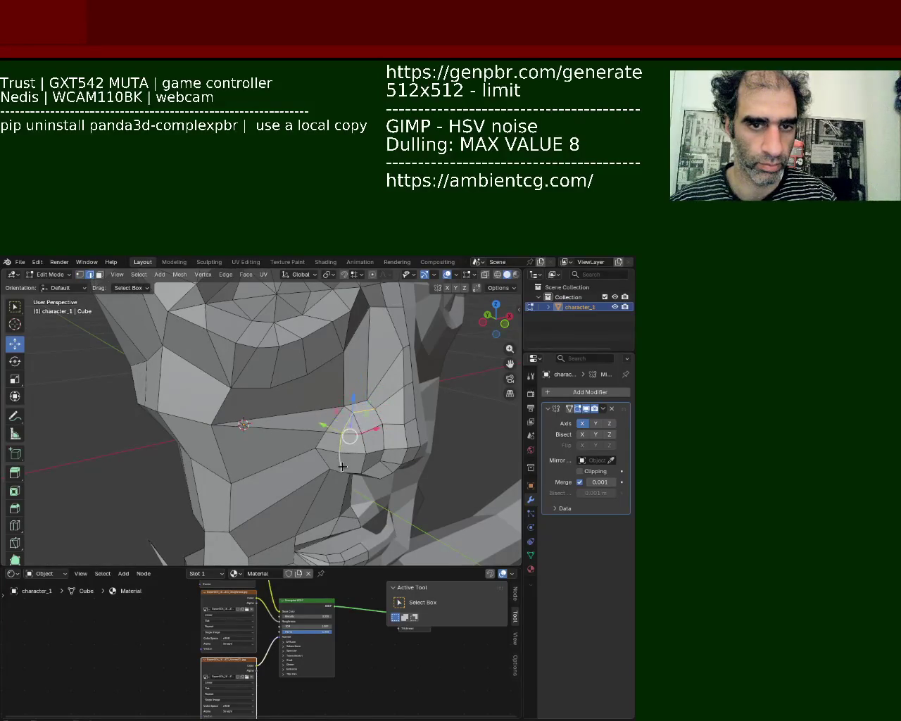
key("x")
left_click(343, 465)
In vertex select mode, shift a vertex below the eye left and a cheek vertex right
mouse_move(345, 457)
middle_mouse_down()
mouse_move(287, 407)
mouse_move(286, 432)
middle_mouse_up()
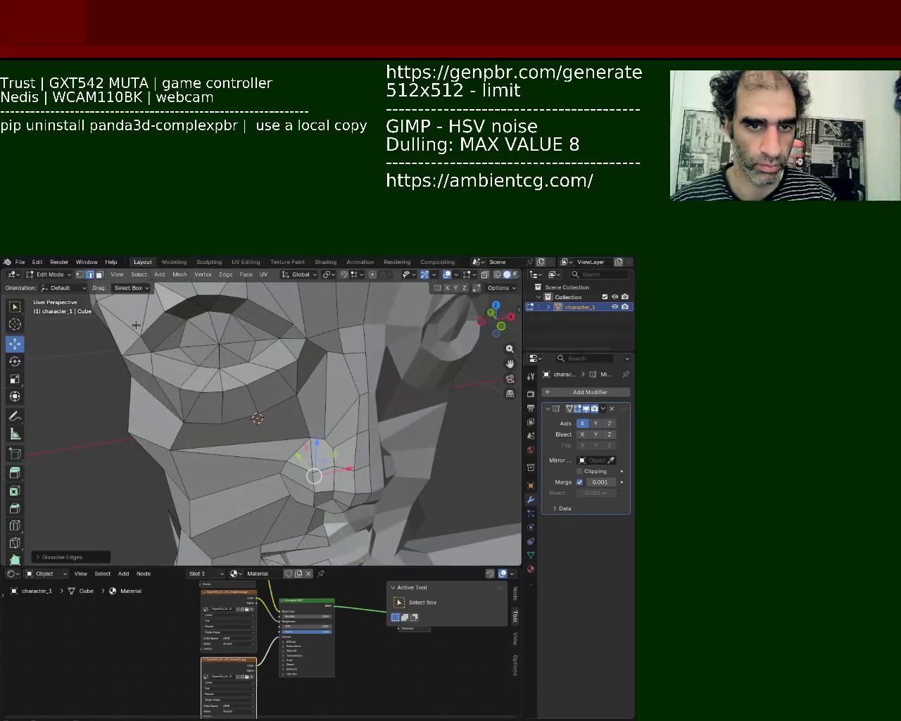
left_click(79, 274)
left_click(323, 438)
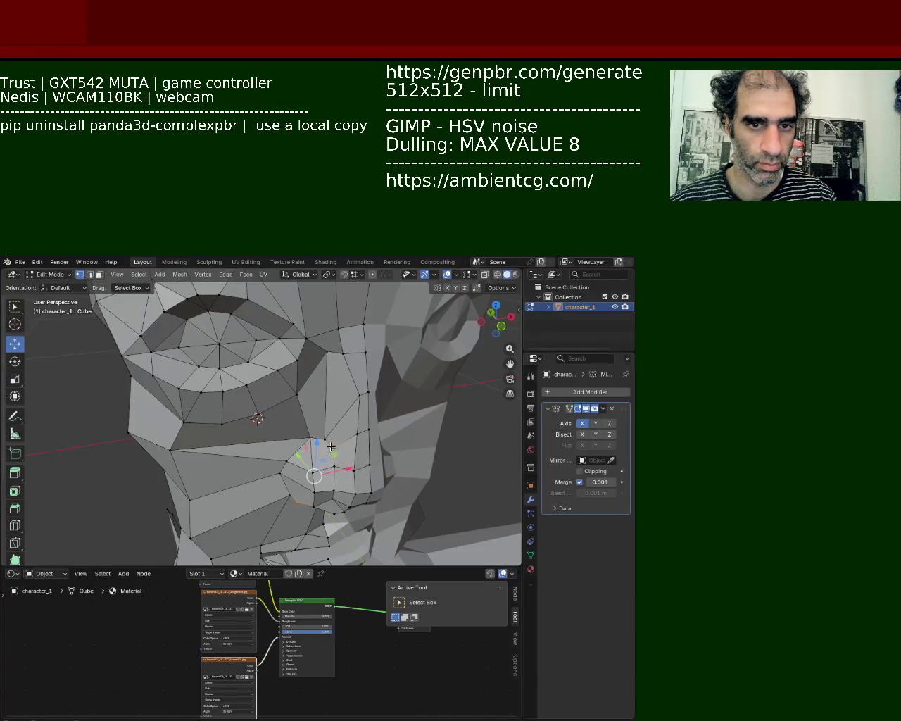
left_click_drag(327, 415, 273, 425)
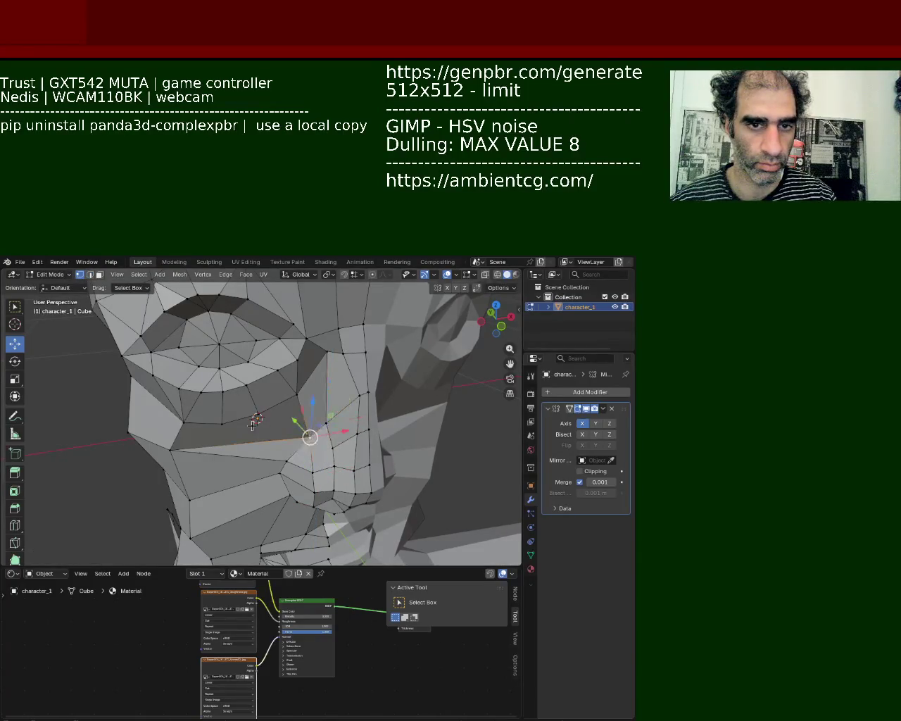
left_click(159, 448)
left_click_drag(205, 444, 228, 441)
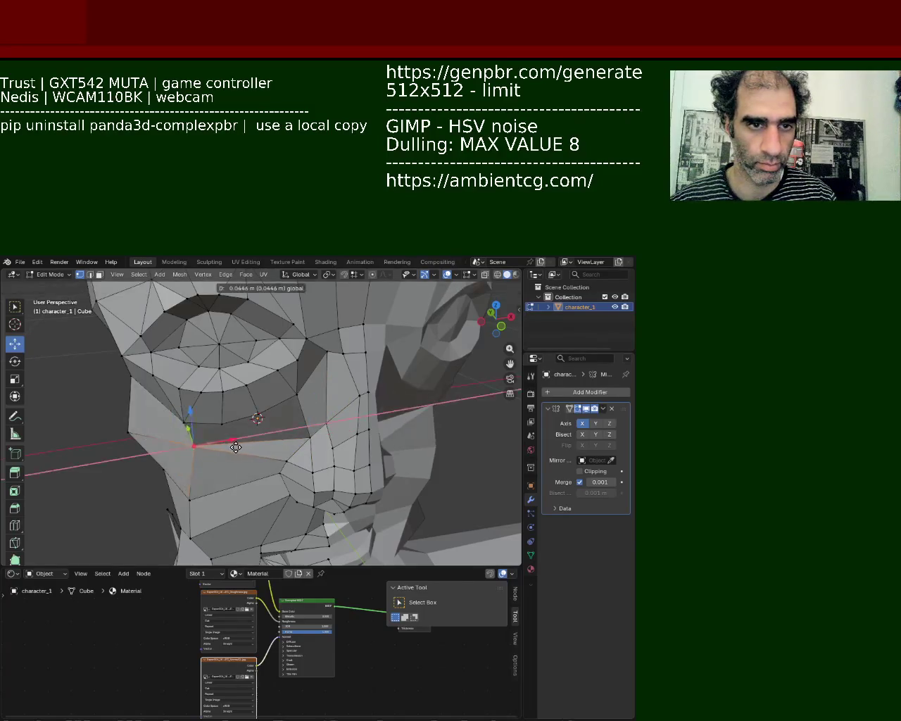
middle_click_drag(229, 442, 294, 399)
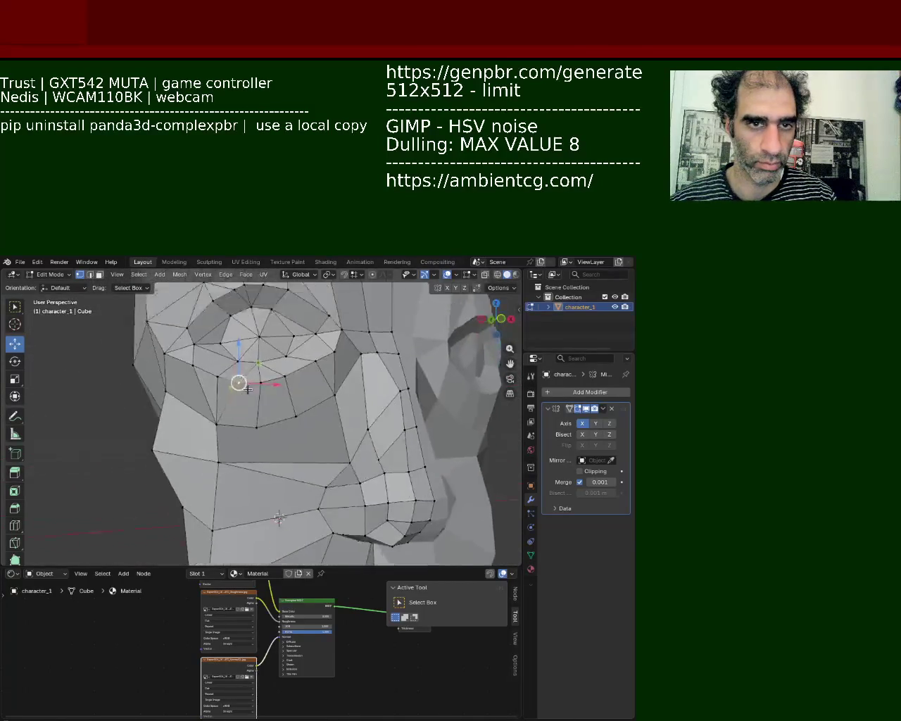
Raise an edge along the jawline, then select vertices above the jaw and toward the back
mouse_move(217, 383)
middle_mouse_down()
mouse_move(298, 413)
mouse_move(223, 349)
mouse_move(232, 380)
middle_mouse_up()
left_click(308, 419)
left_click(222, 440)
left_click(172, 438, "shift")
left_click_drag(181, 412, 182, 387)
left_click(143, 430)
left_click(104, 421)
Pull three lower-jaw vertices upward, then undo that move and deselect everything
mouse_move(100, 396)
middle_mouse_down()
mouse_move(213, 380)
mouse_move(316, 394)
mouse_move(246, 449)
middle_mouse_up()
left_click(237, 470)
left_click(202, 468, "shift")
left_click(273, 462, "shift")
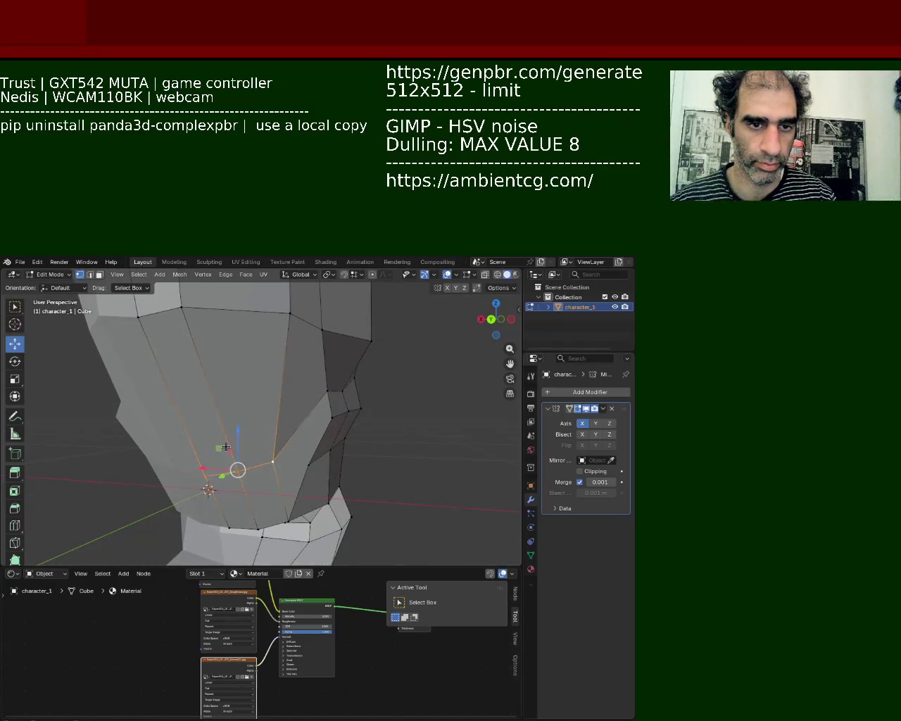
left_click_drag(227, 447, 235, 382)
middle_click_drag(235, 382, 226, 407)
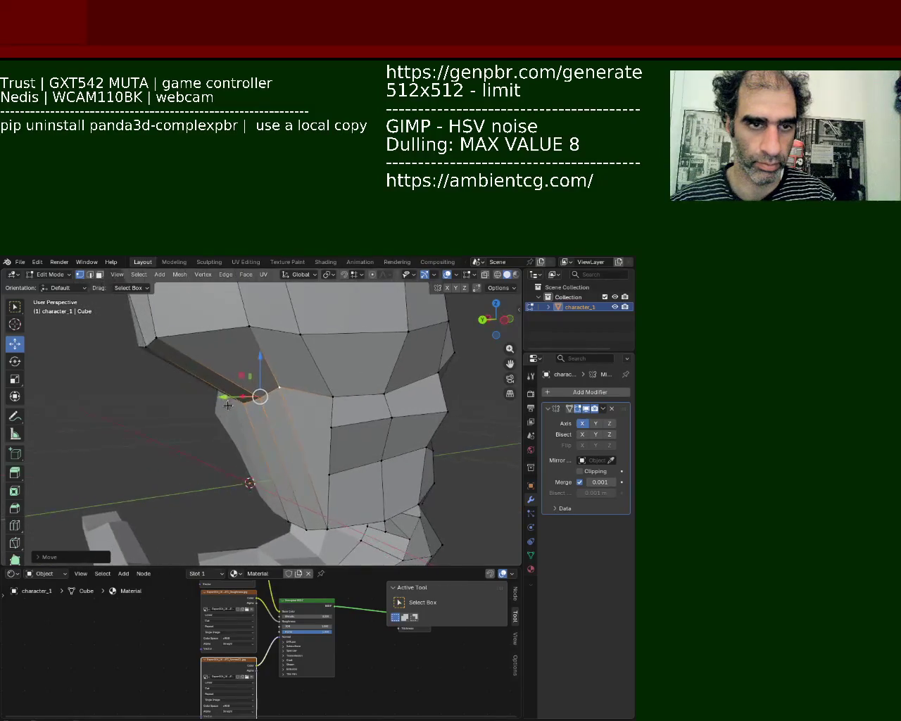
key("ctrl+z")
key("alt+a")
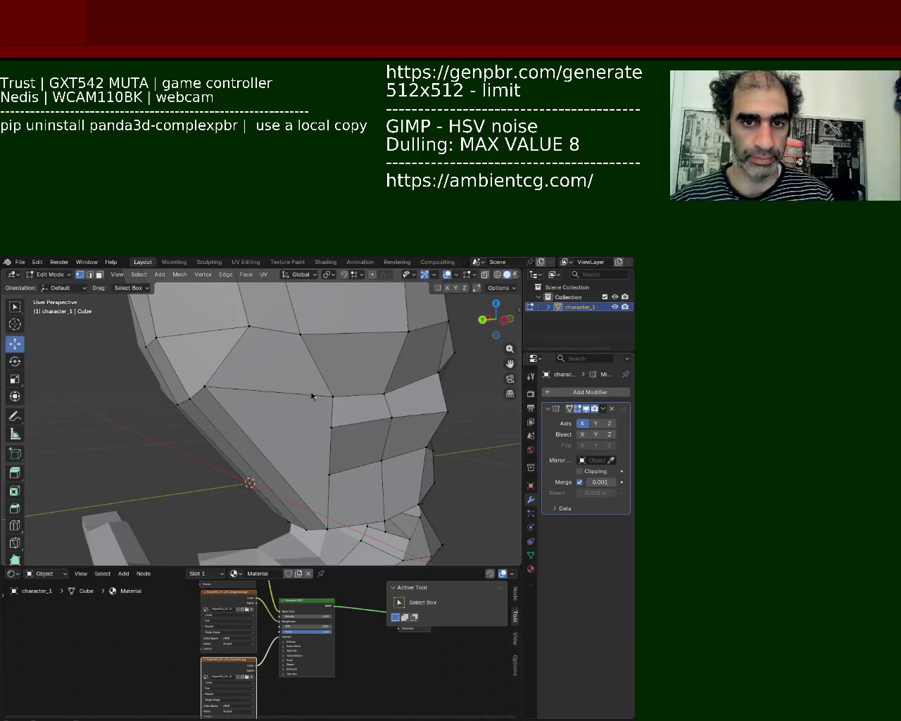
Move a side-of-head vertex onto its neighbour and select a vertical edge loop, cancelling the Edge menu
mouse_move(285, 474)
middle_mouse_down()
mouse_move(237, 396)
mouse_move(267, 368)
mouse_move(317, 378)
middle_mouse_up()
left_click(311, 367)
left_click_drag(311, 367, 373, 365)
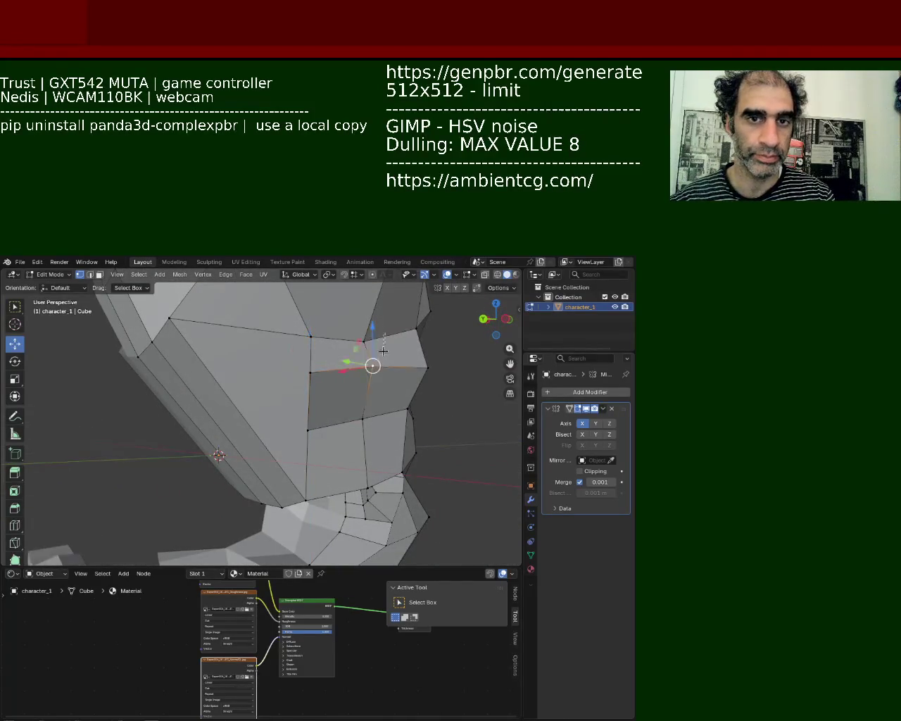
middle_click_drag(373, 355, 321, 373)
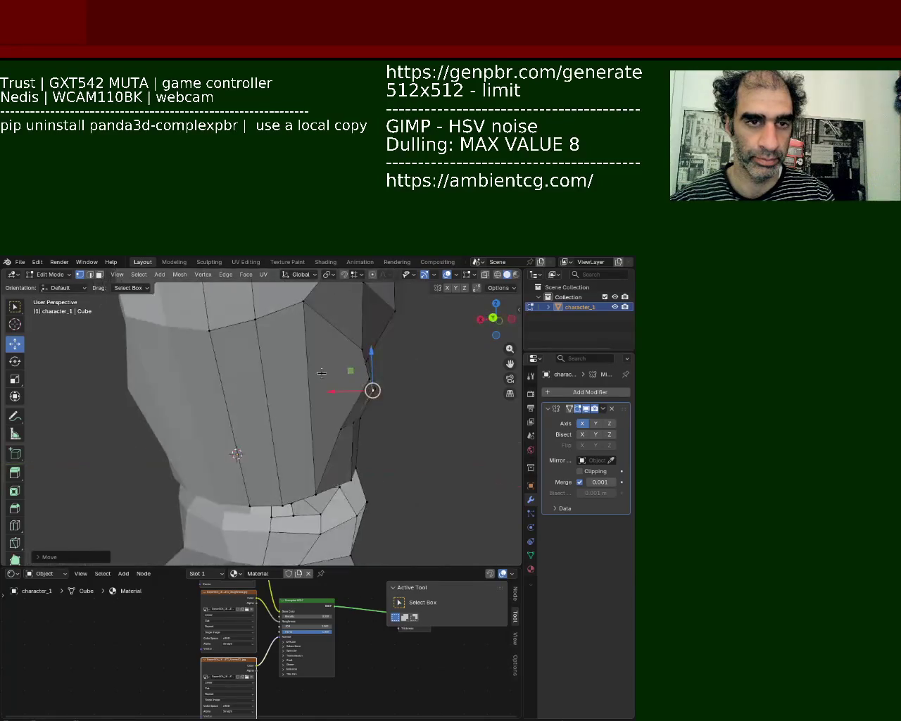
left_click(200, 345, "alt")
key("ctrl+e")
key("Escape")
Select two vertices, then the horizontal edge loop on the head
mouse_move(382, 408)
middle_mouse_down()
mouse_move(262, 427)
mouse_move(171, 356)
middle_mouse_up()
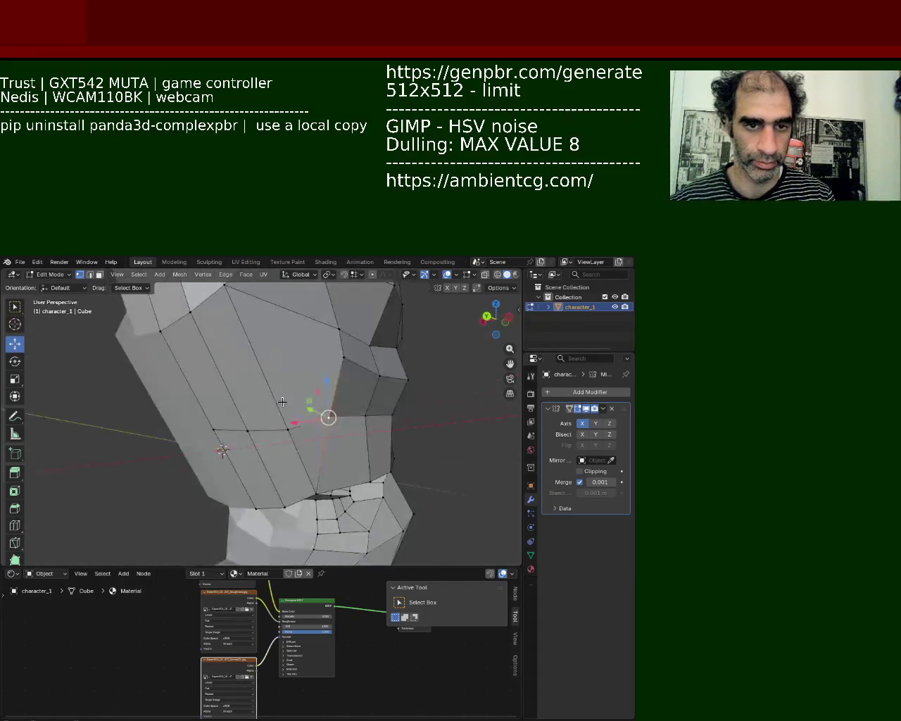
left_click(164, 333)
left_click(214, 430, "shift")
left_click(346, 358, "alt")
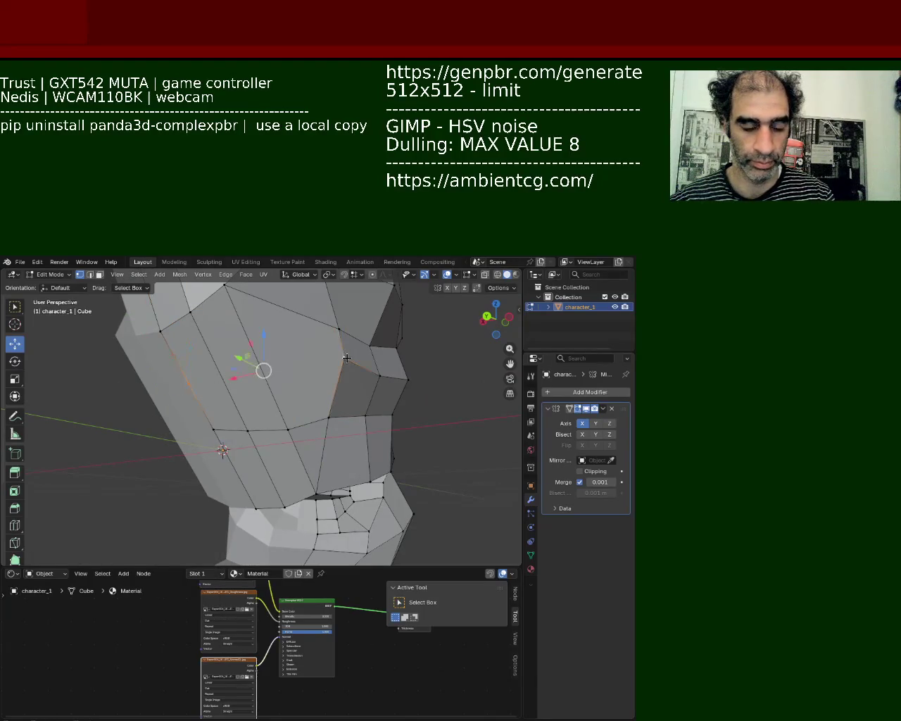
mouse_move(346, 358)
middle_mouse_down()
mouse_move(302, 447)
mouse_move(291, 408)
mouse_move(316, 458)
mouse_move(257, 442)
middle_mouse_up()
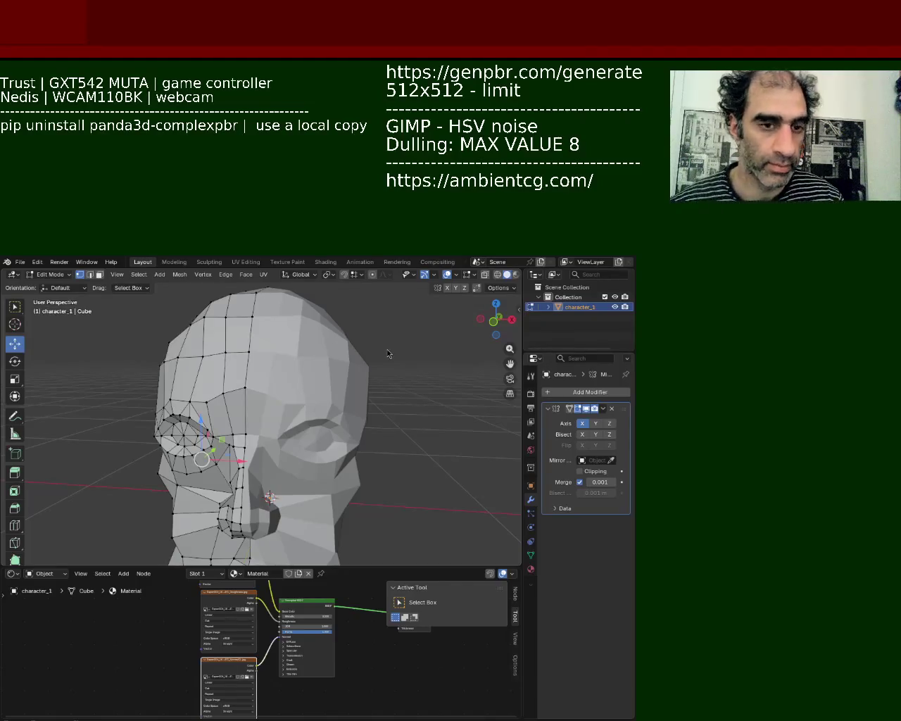
Lower a vertex beside the eye along Z, then view the head three-quarter with jaw and neck
scroll(224, 408, "up", 2)
middle_click_drag(224, 408, 373, 336)
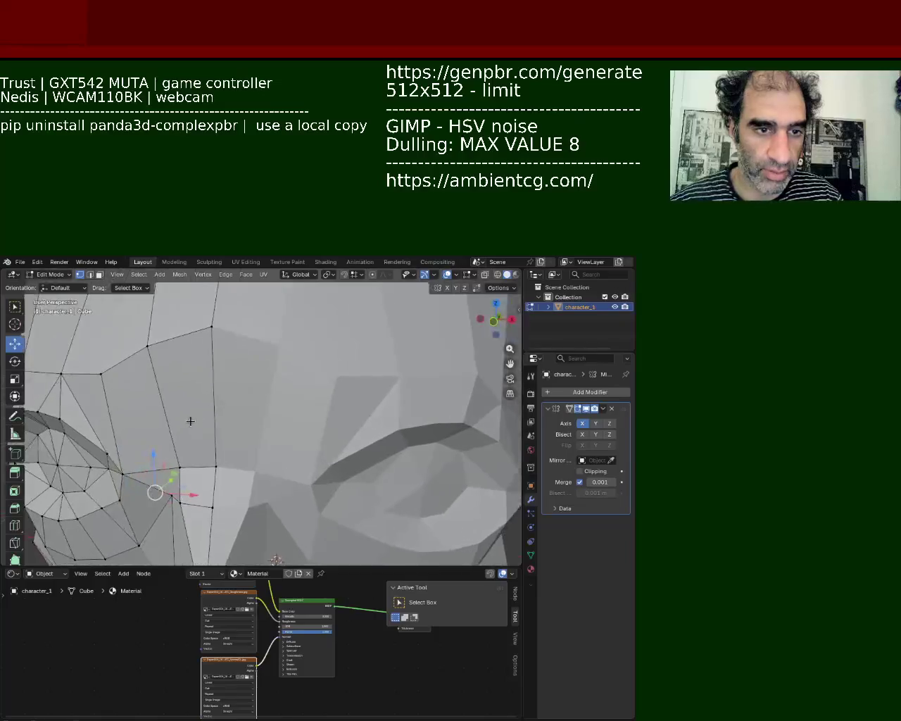
left_click(330, 363)
middle_click_drag(329, 365, 284, 298)
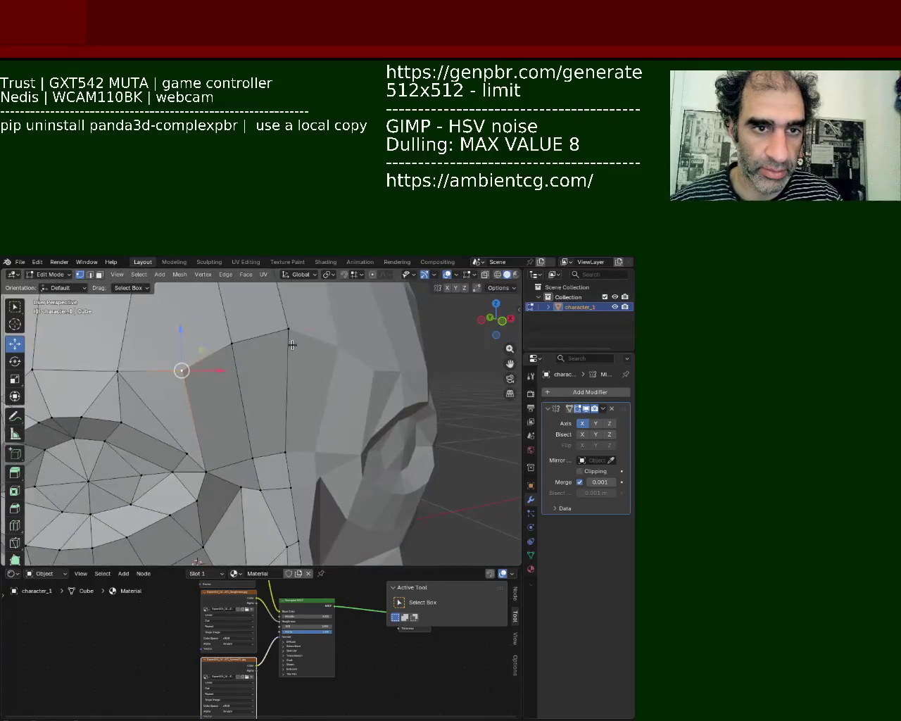
left_click_drag(284, 299, 283, 316)
middle_click_drag(278, 394, 428, 379)
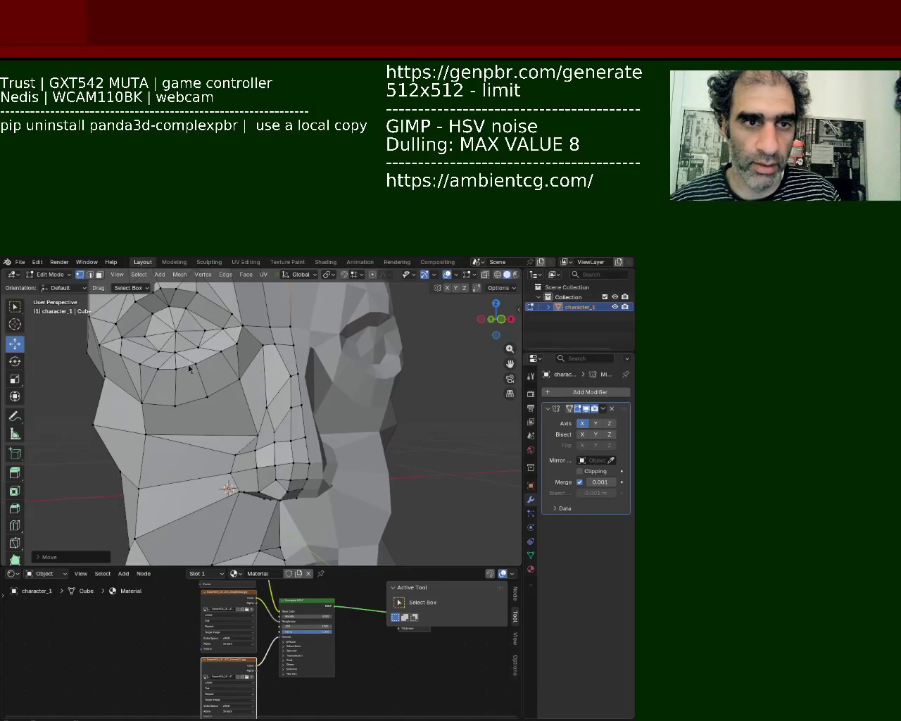
middle_click_drag(189, 364, 259, 384)
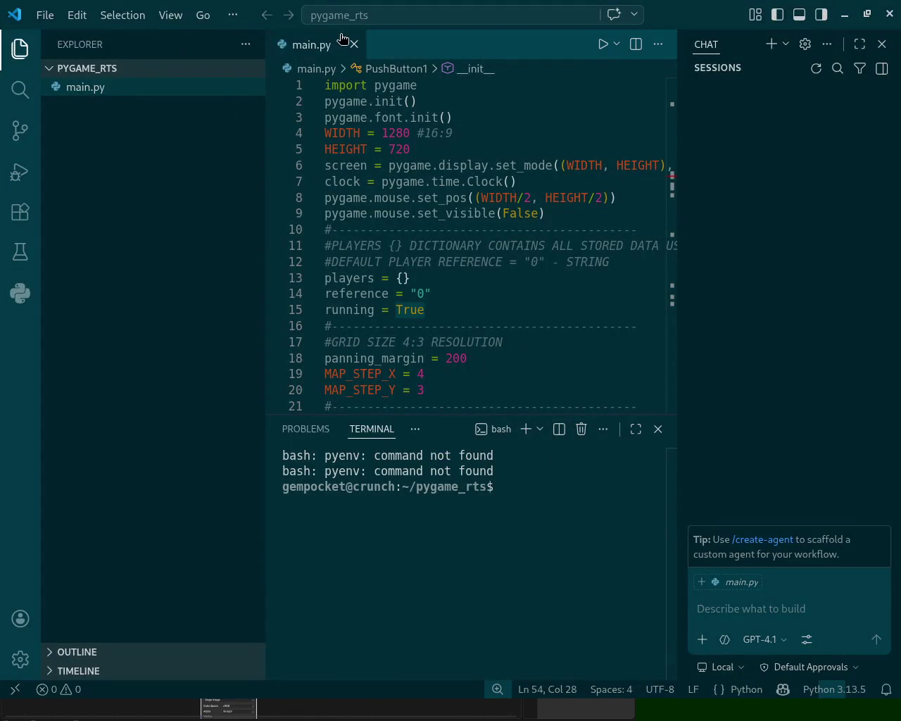
Run and stop the pygame_rts main.py, then open a saved workspace file
left_click(603, 43)
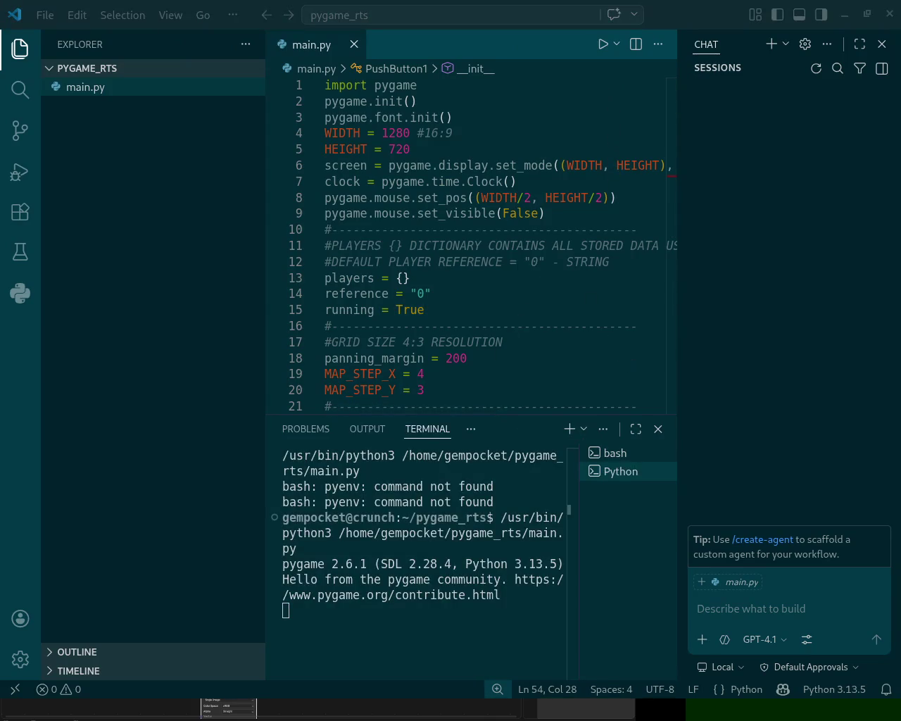
key("Escape")
left_click(43, 15)
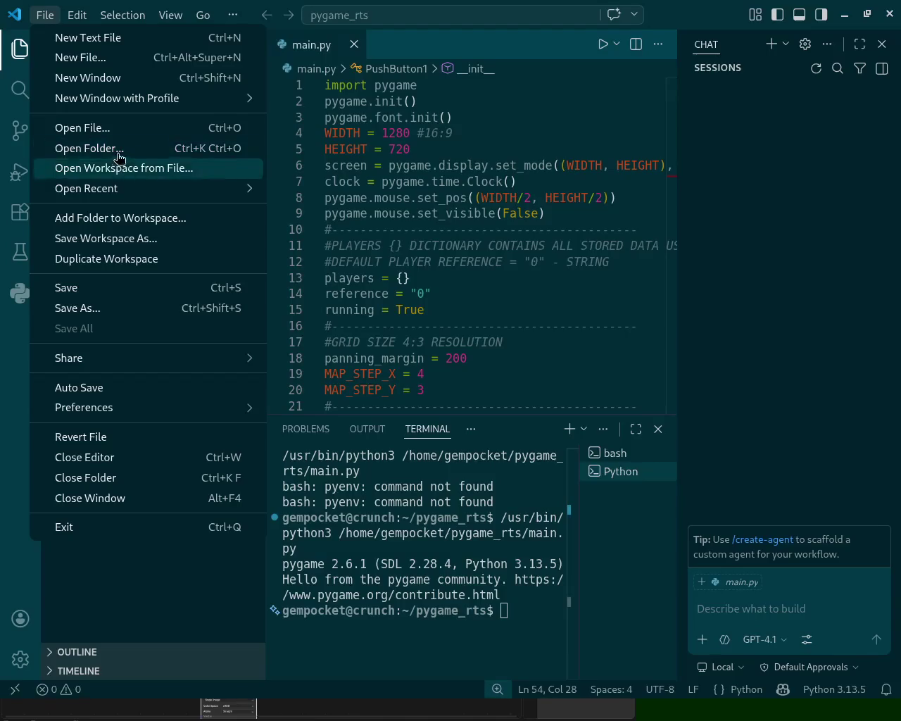
left_click(149, 176)
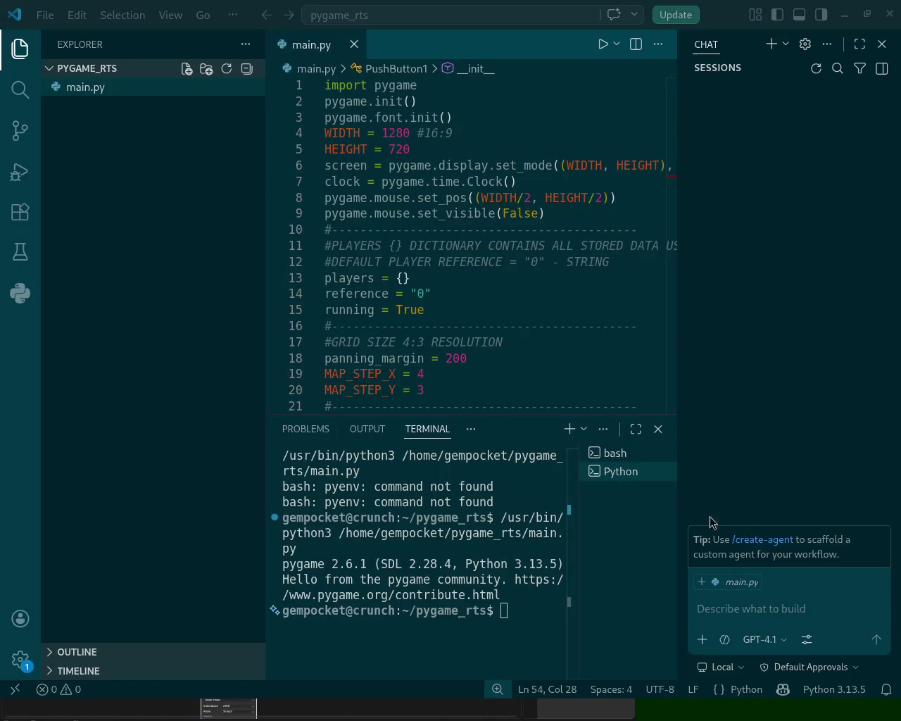
Run the Panda3D project's main.py, checking the Blender head before returning to the game
key("alt+Tab")
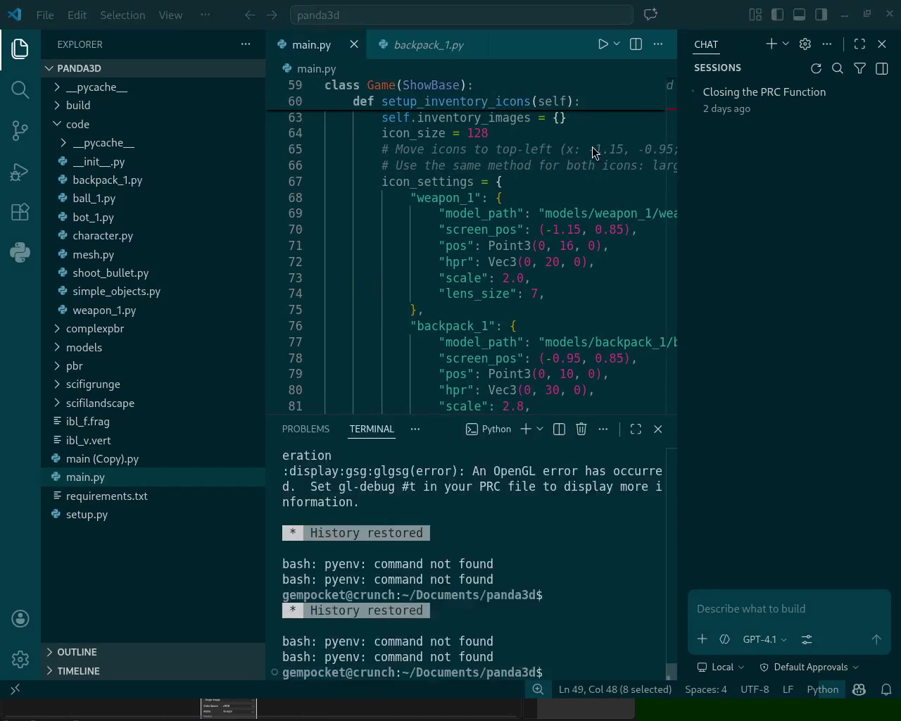
left_click(603, 44)
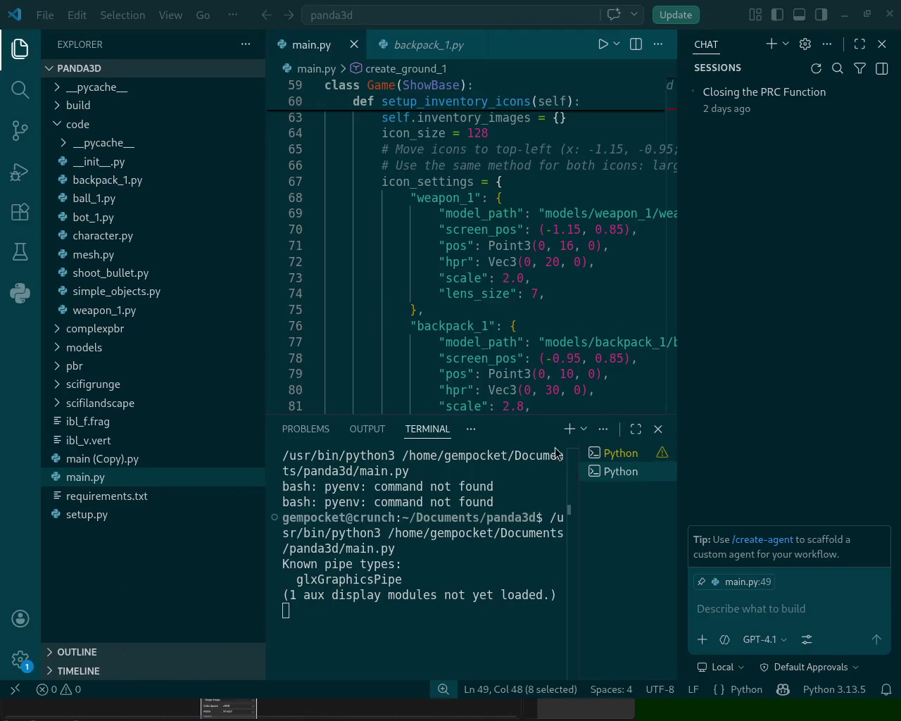
key("alt+Tab")
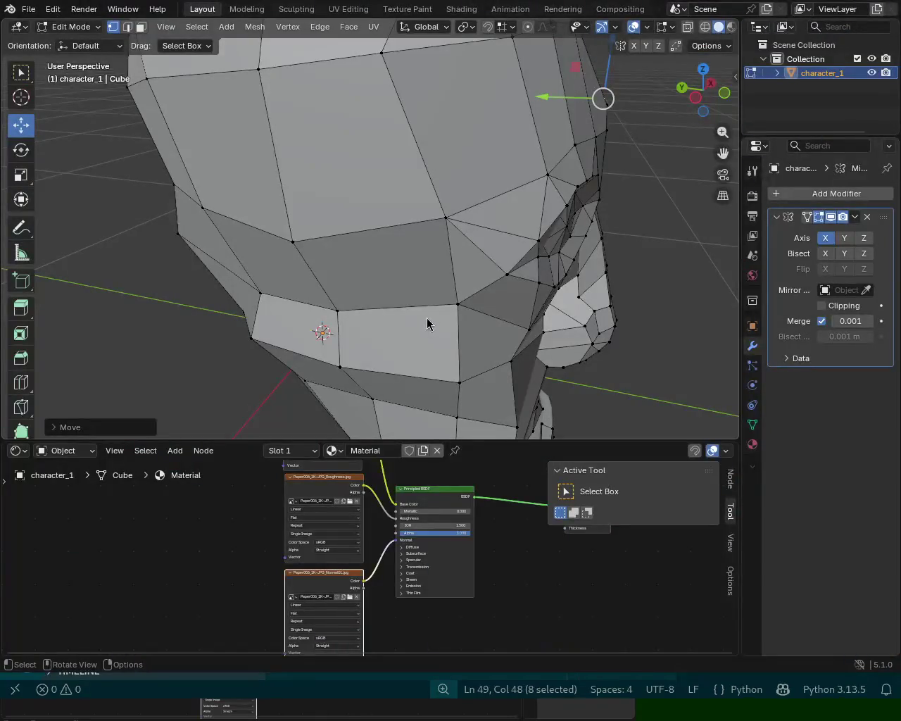
key("alt+Tab")
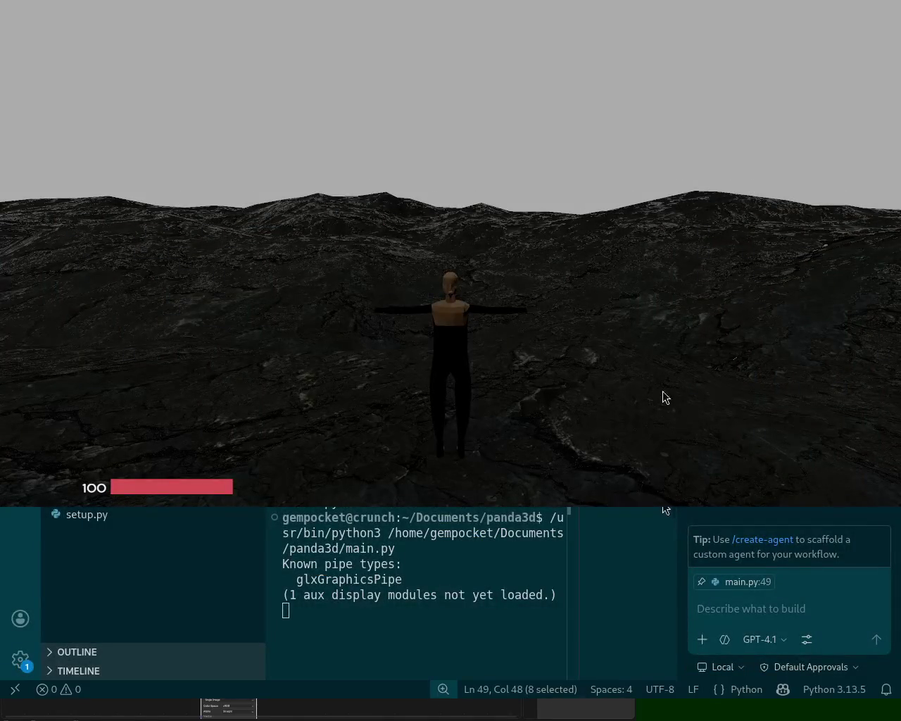
Move the game window down and walk the character across the terrain around the boulder
left_click_drag(518, 197, 518, 416, "alt")
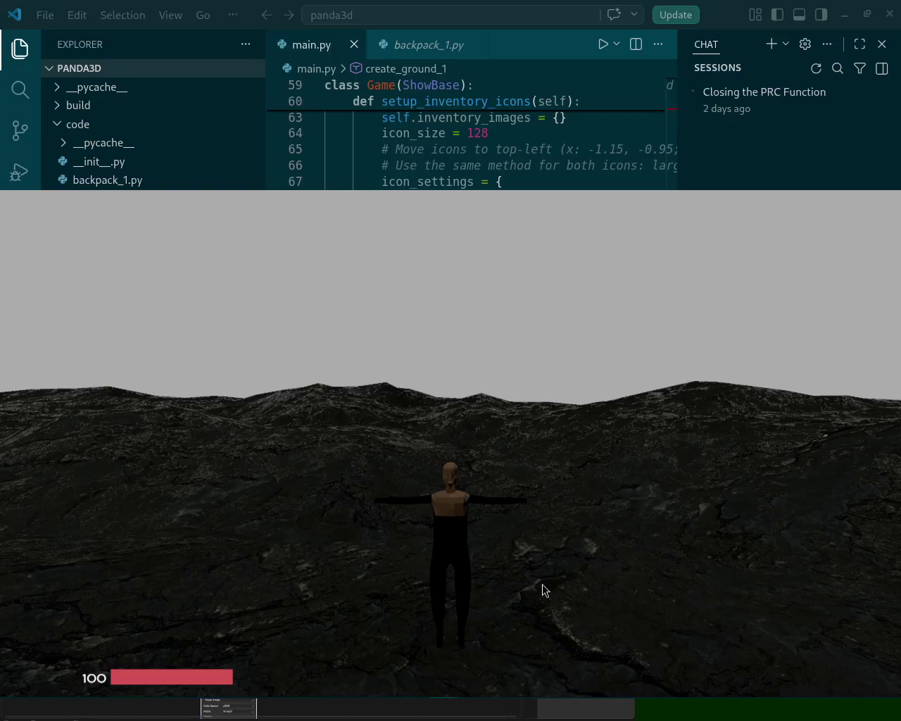
key("w")
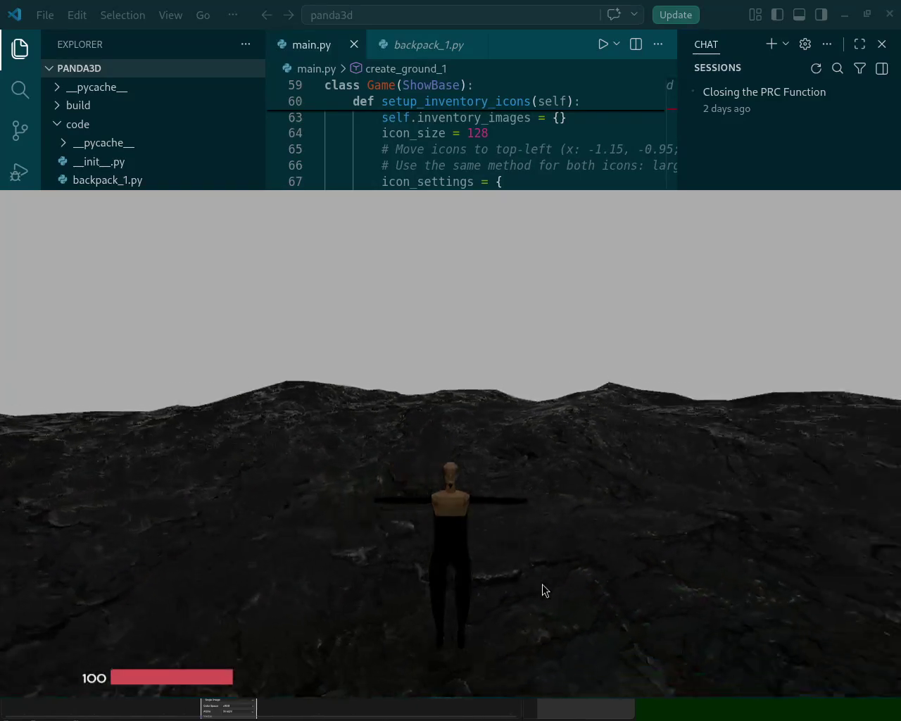
key("w")
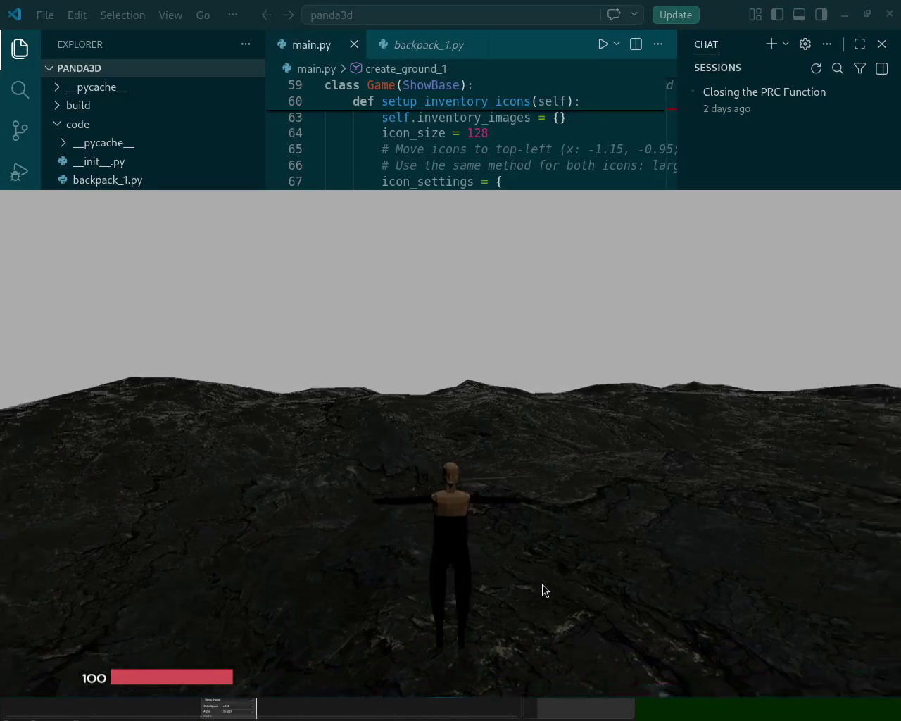
key("d")
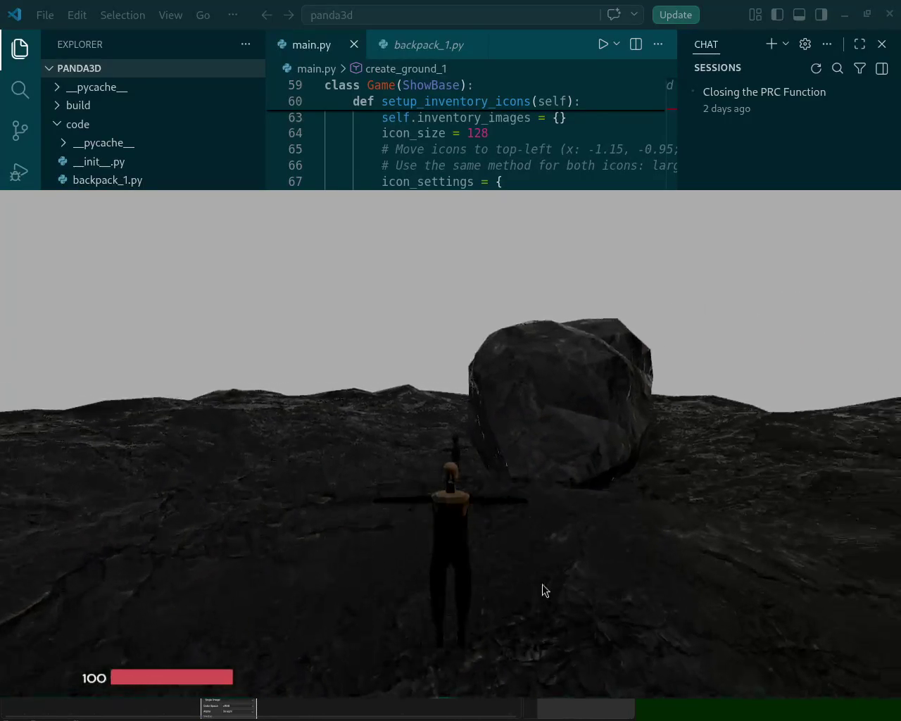
key("a")
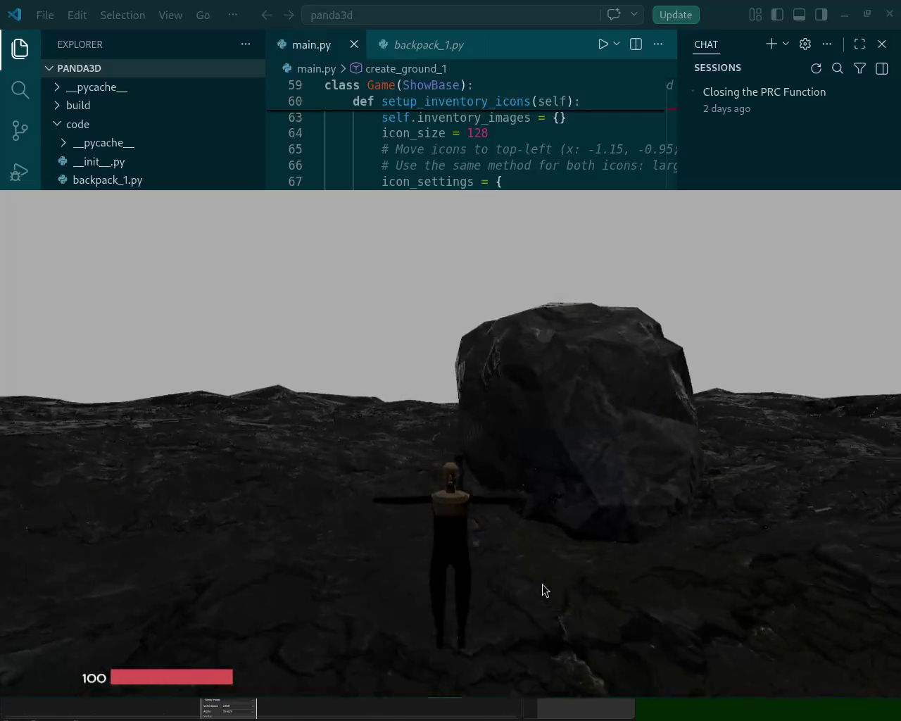
key("w")
key("a")
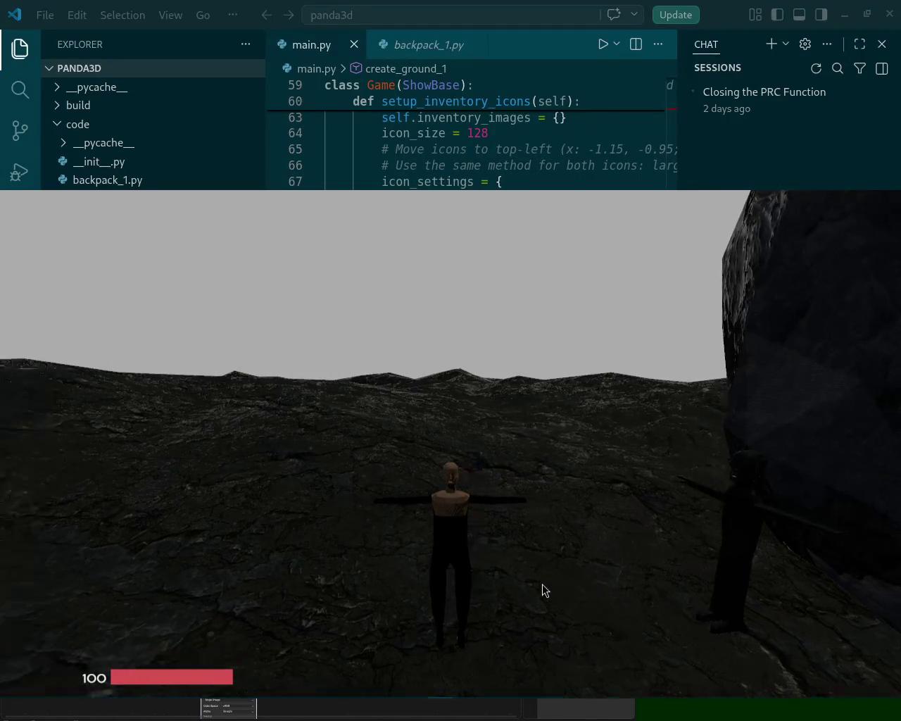
key("d")
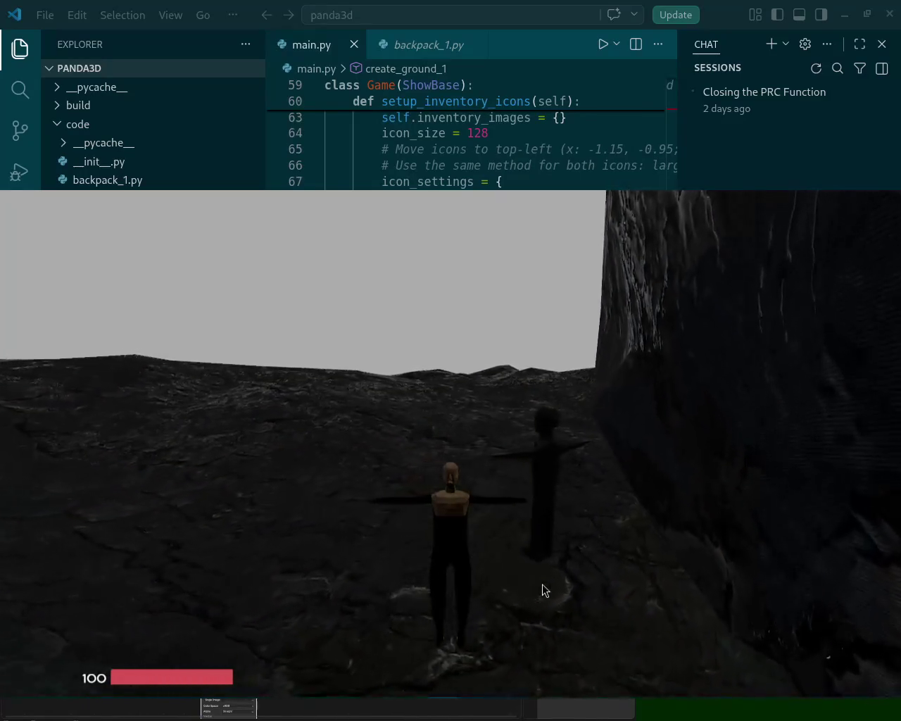
key("a")
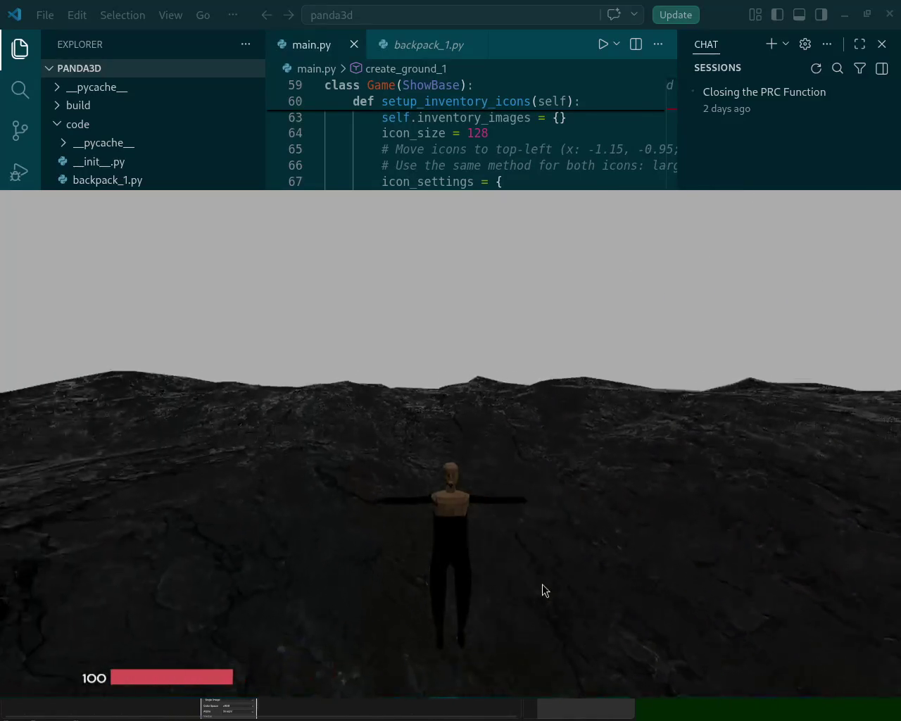
key("d")
key("d")
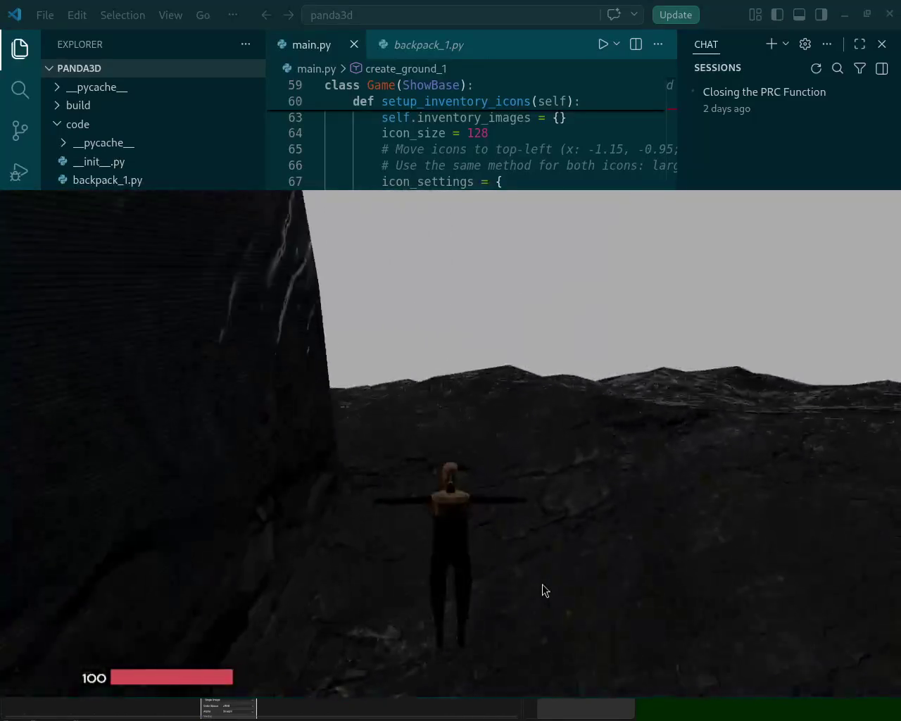
key("d")
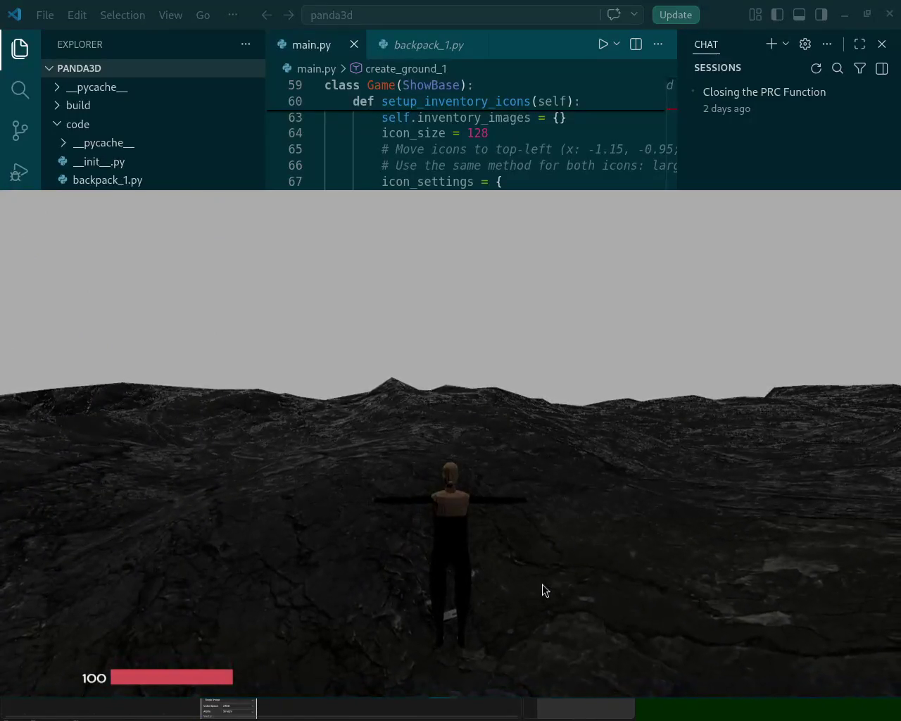
Pick up the pistol, turn around near the rock, and lower the game window slightly
key("d")
key("a")
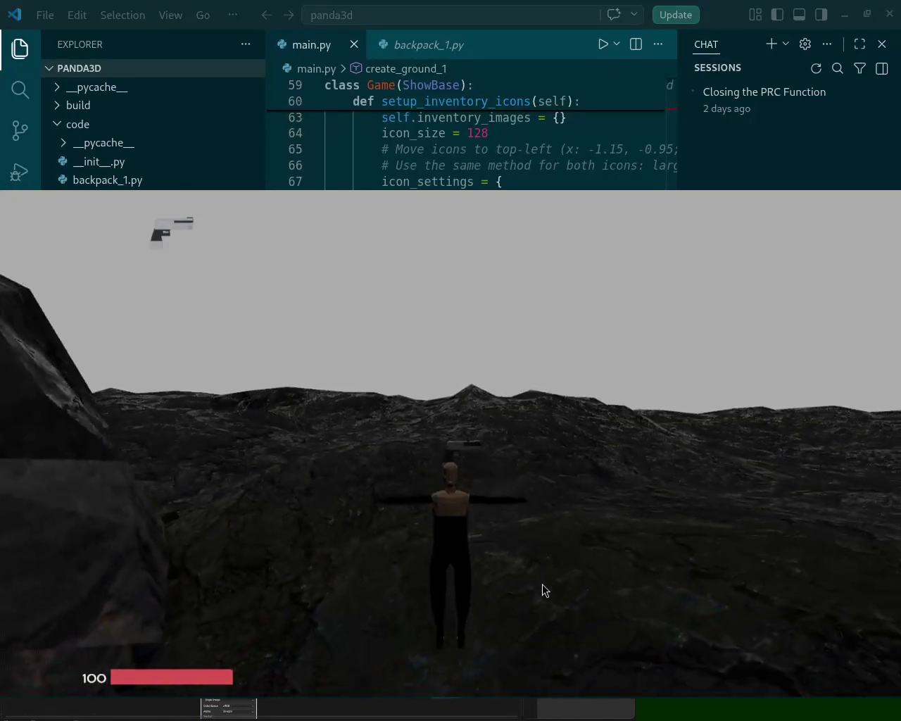
key("d")
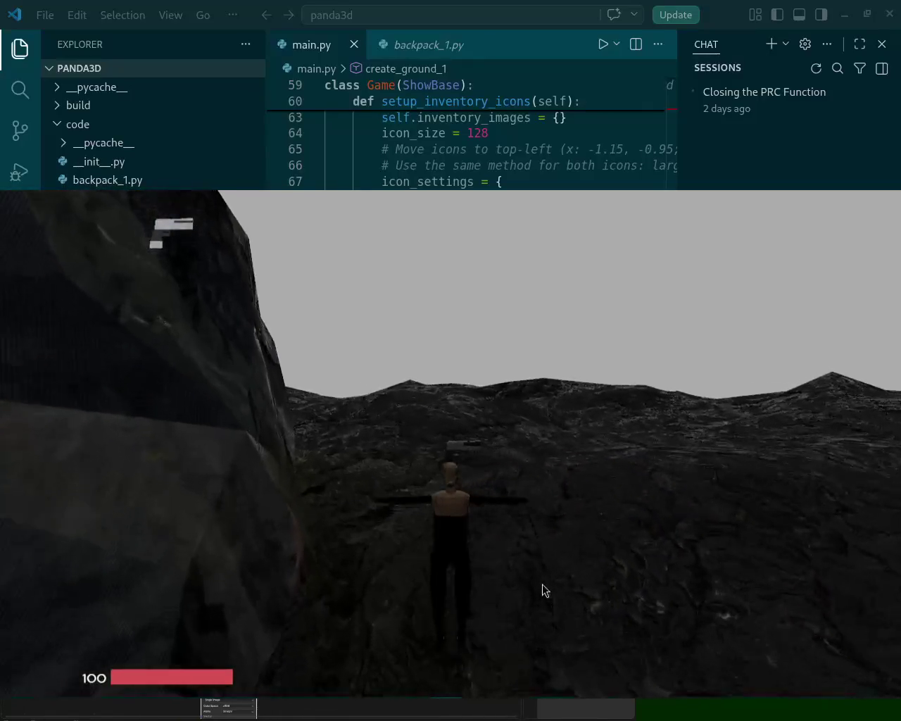
key("a")
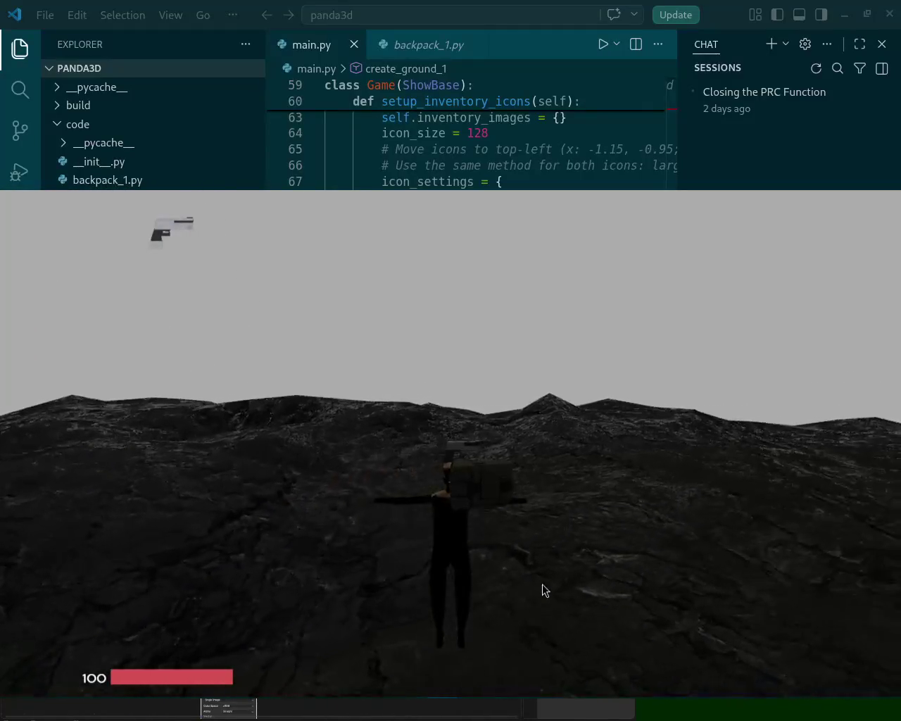
key("a")
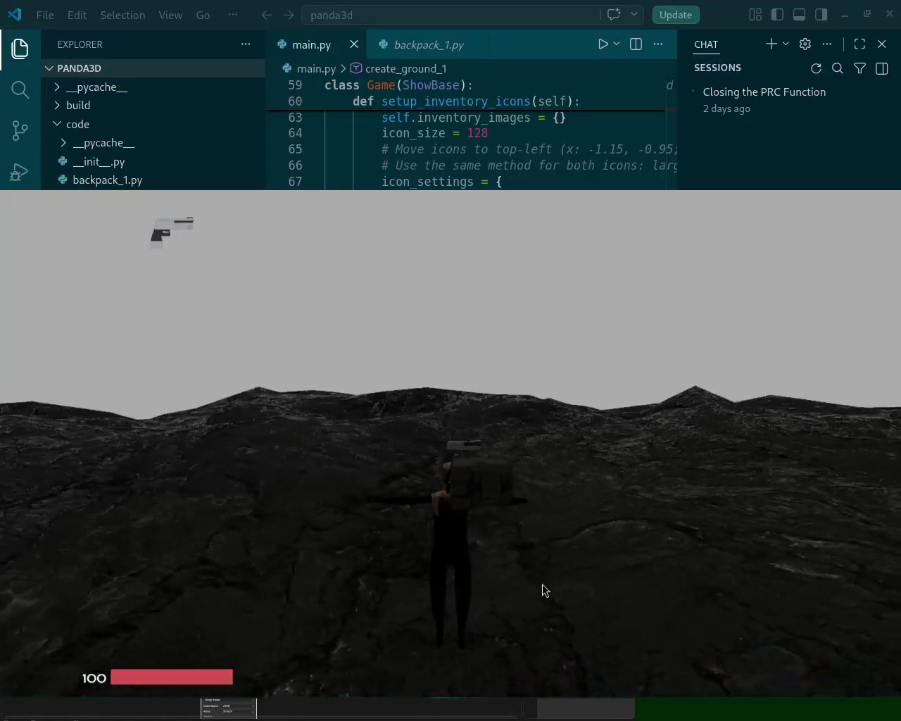
key("d")
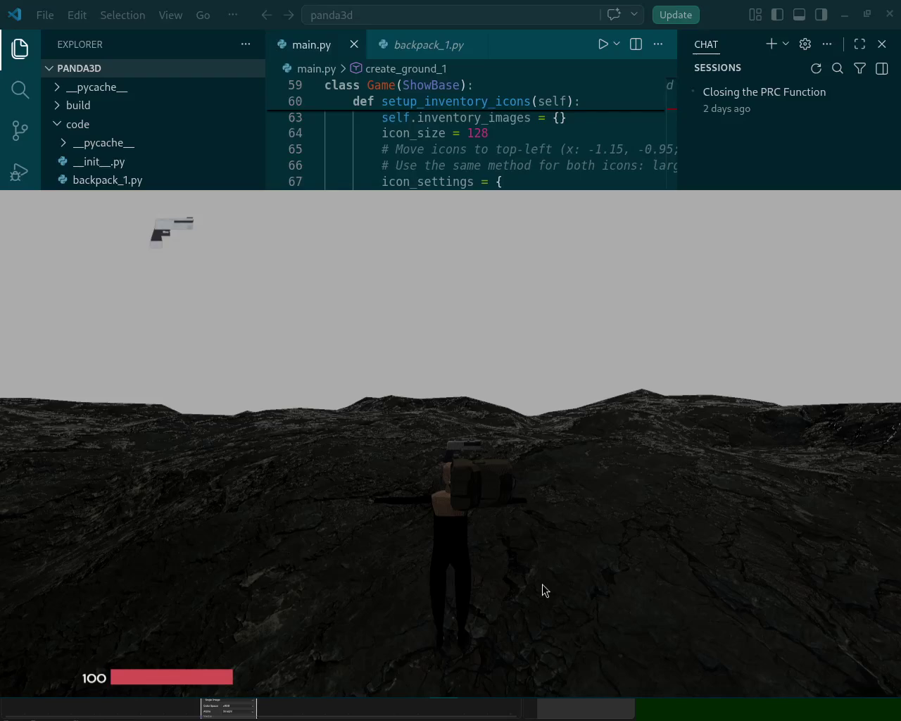
key("super+Right")
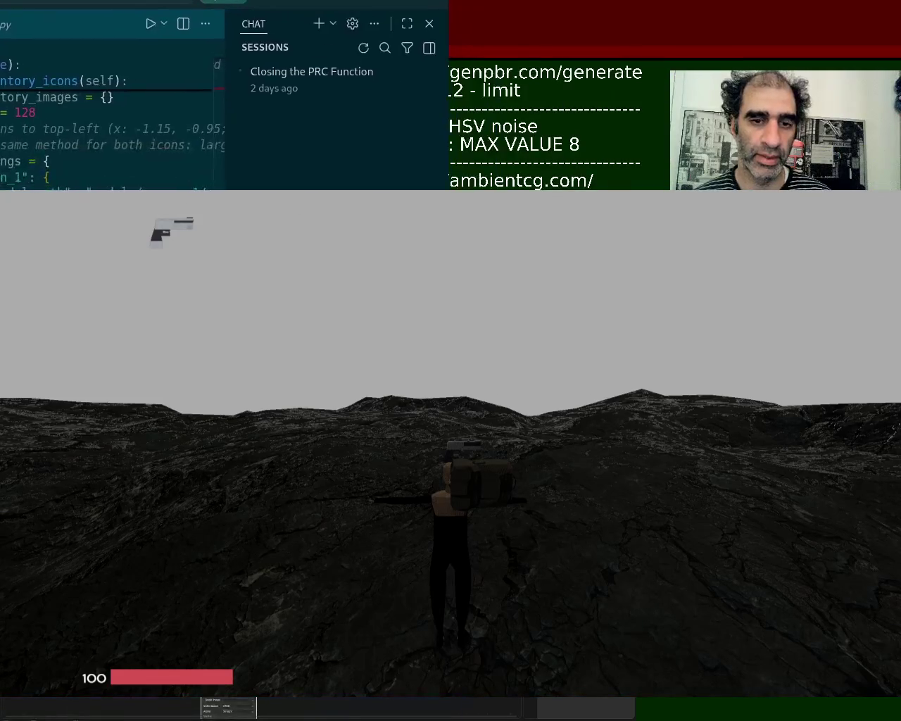
left_click_drag(651, 431, 647, 480, "super")
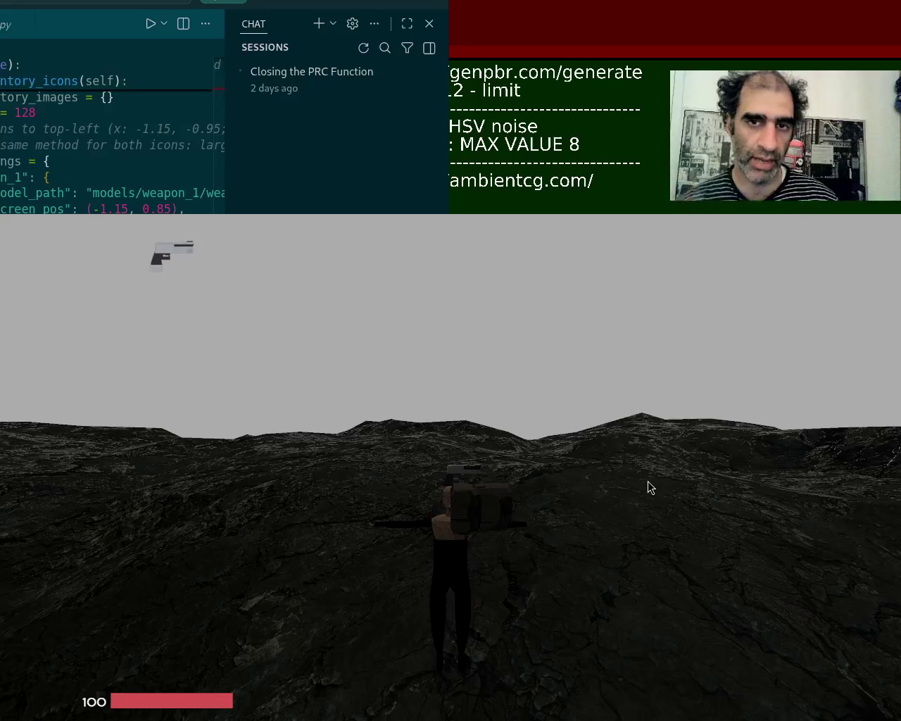
Walk the character forward alongside and past the large rock into open terrain
key("w")
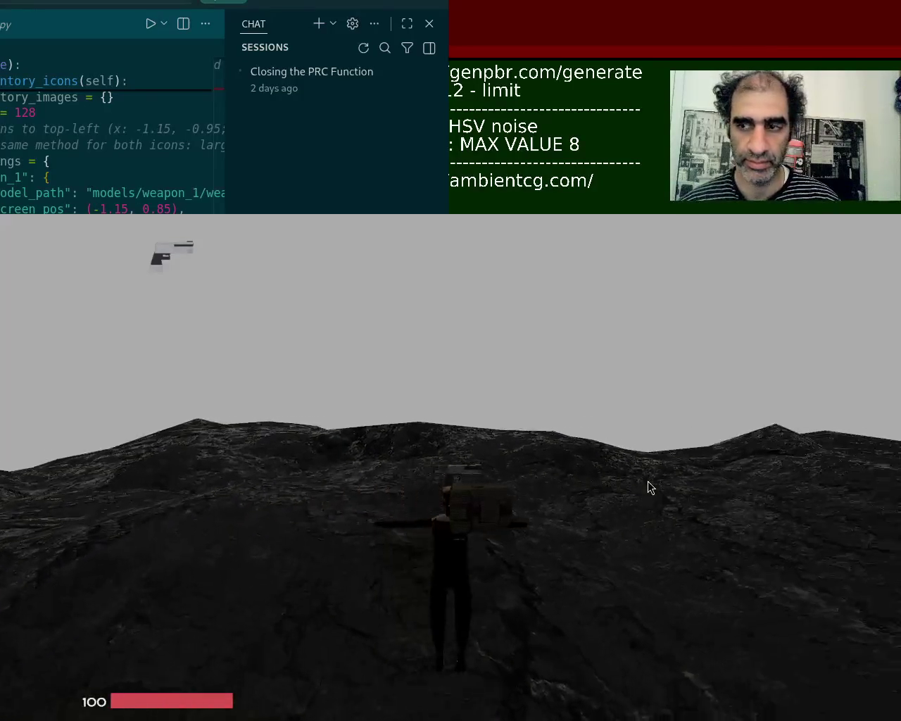
key("w")
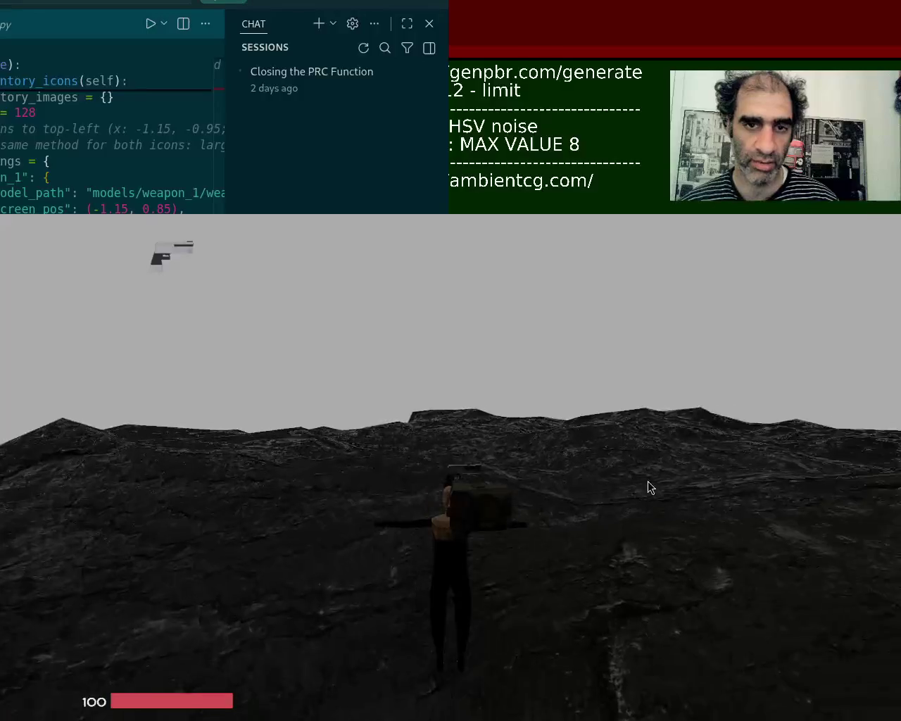
key("w")
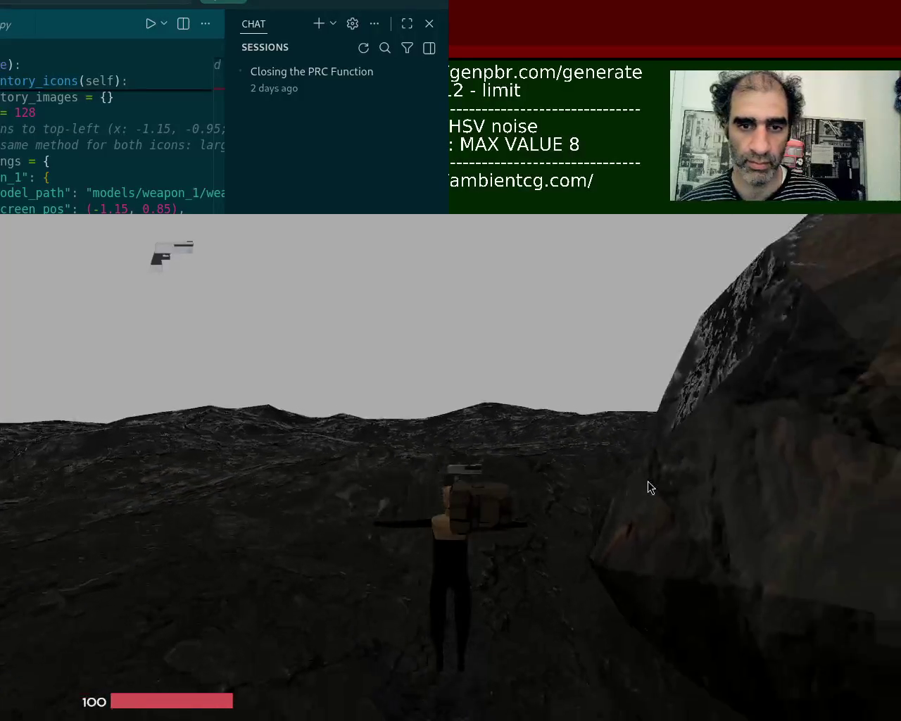
key("w")
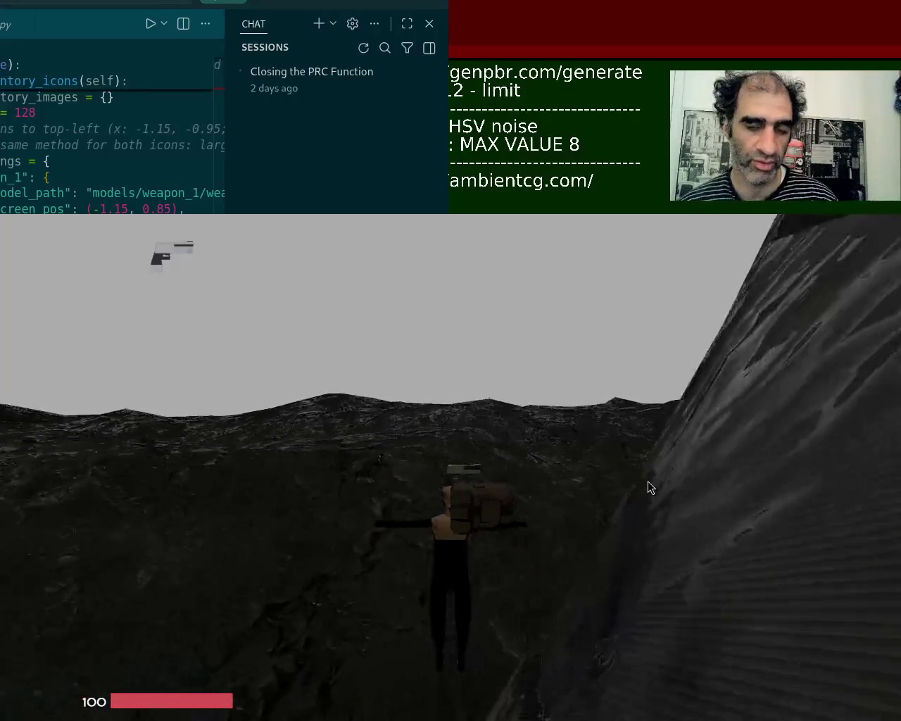
key("w")
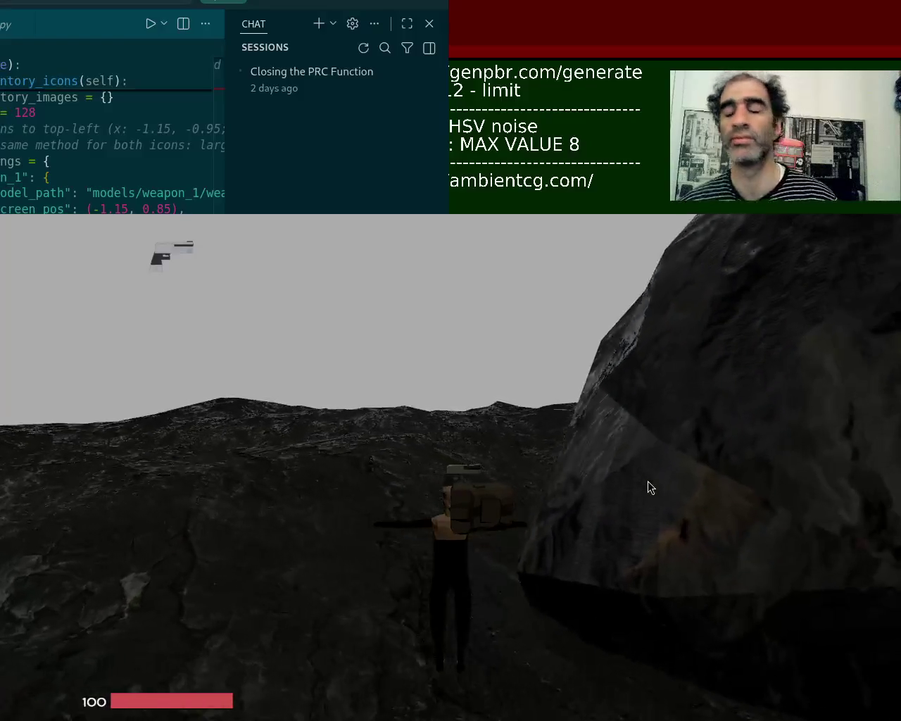
key("w")
key("w")
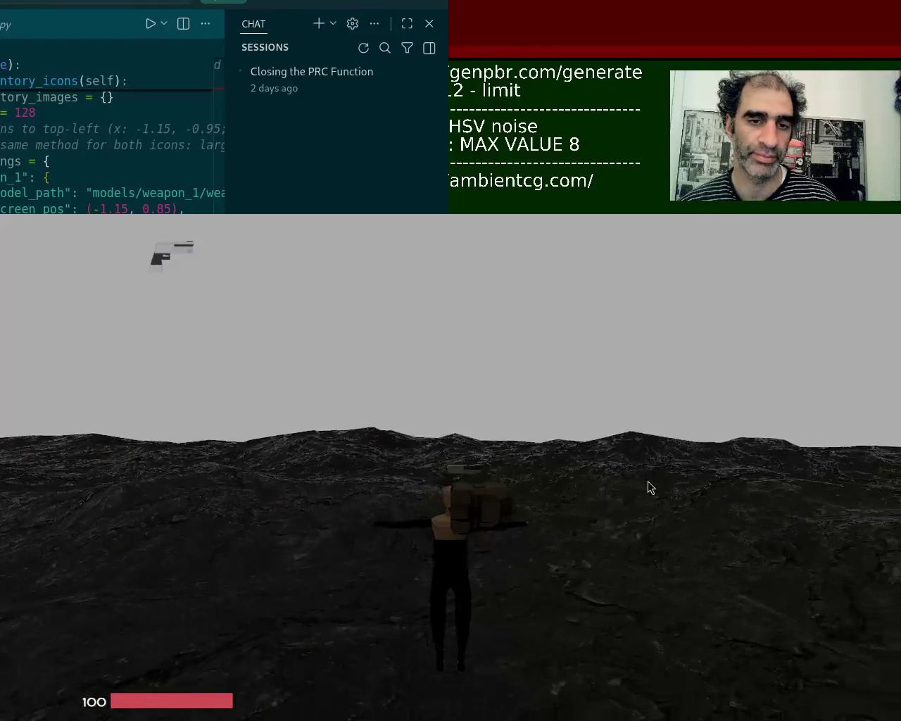
Drop the pistol on the ground with G a few times, then walk over and pick it up
key("w")
key("g")
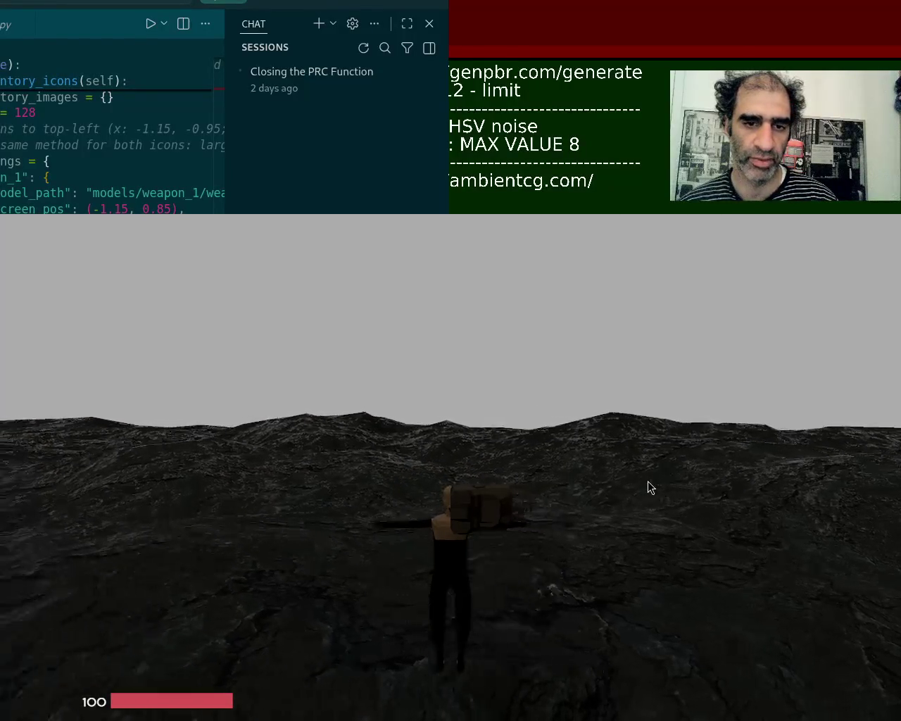
key("e")
key("g")
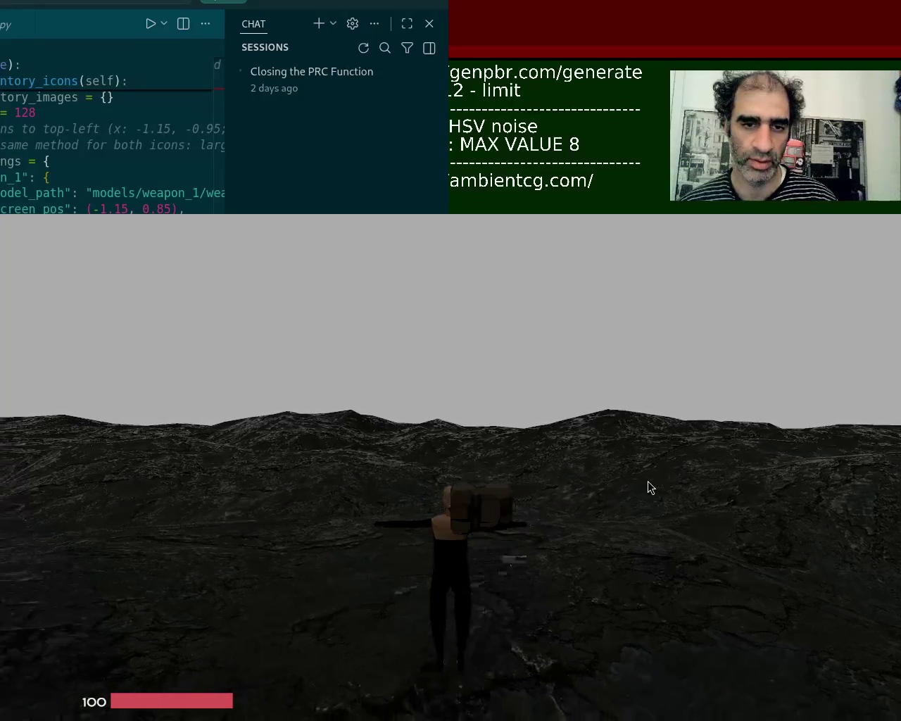
key("e")
key("g")
key("w")
key("e")
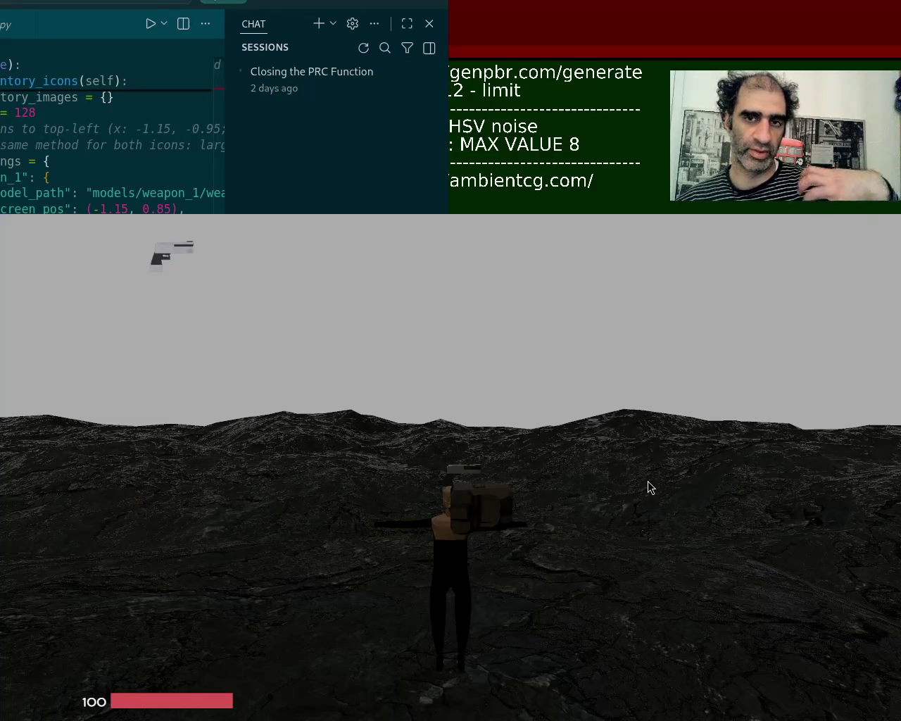
Turn the camera back and forth to survey the terrain around the large rock
key("a")
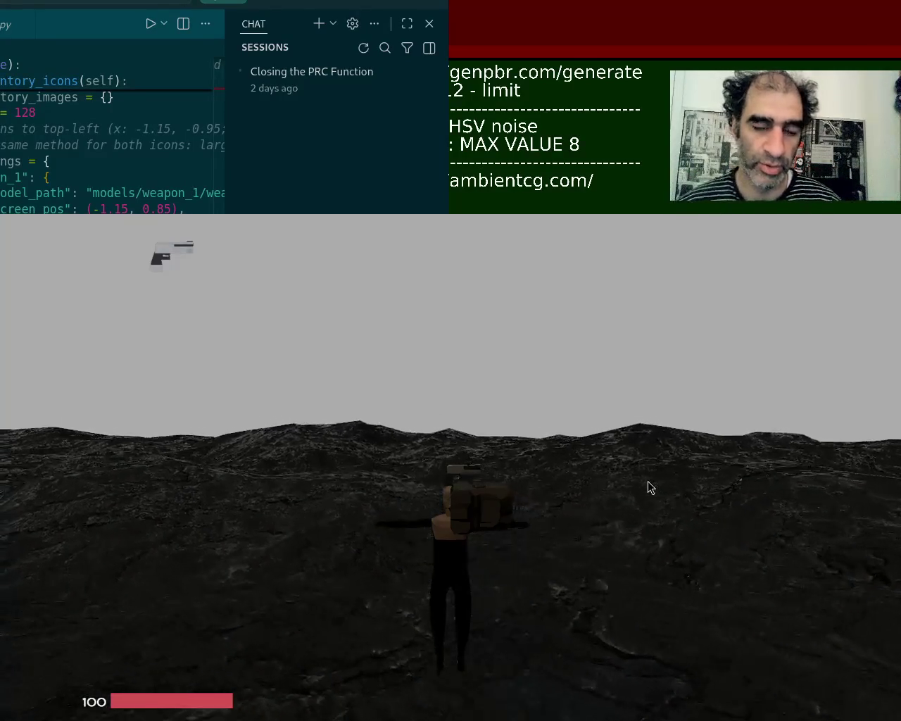
key("a")
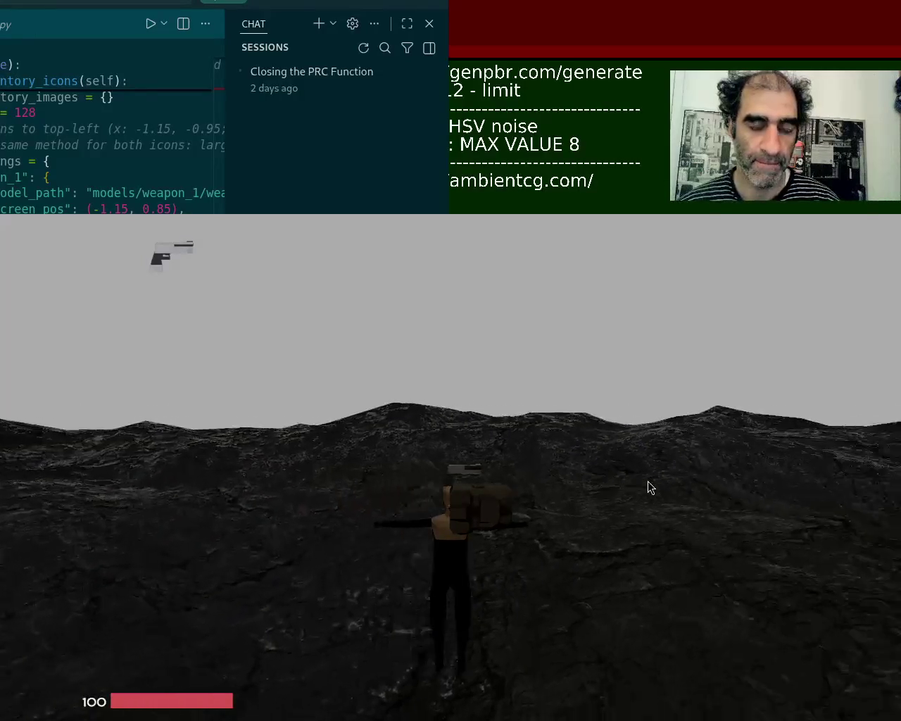
key("d")
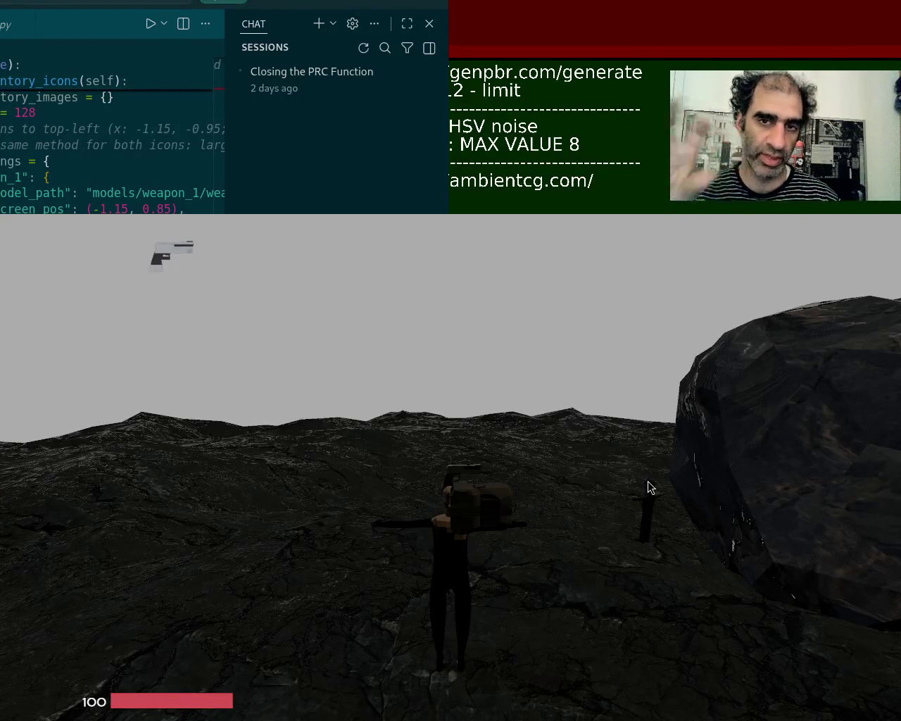
key("a")
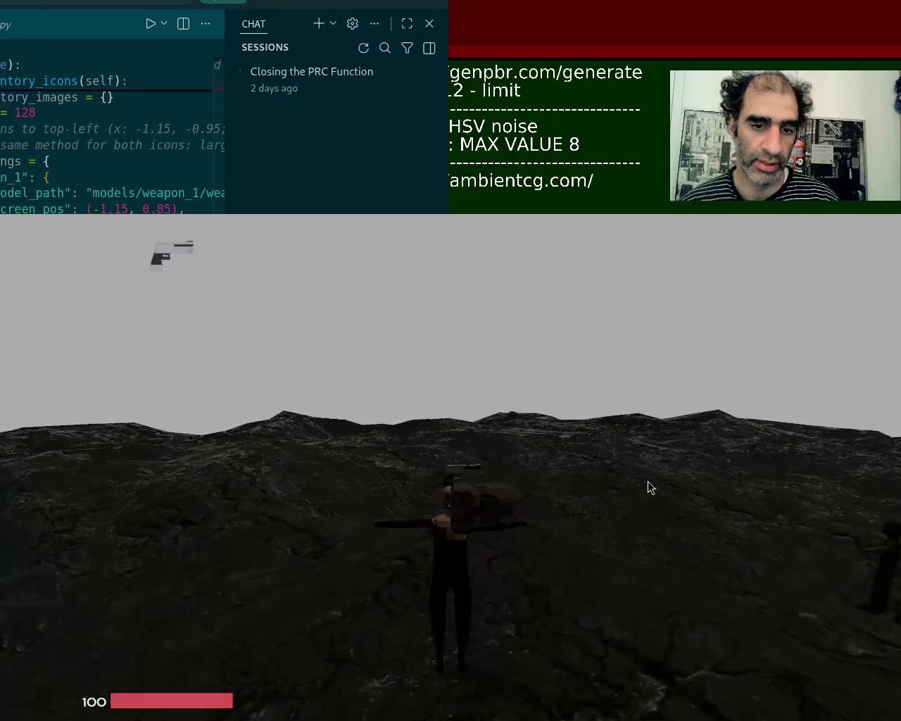
key("d")
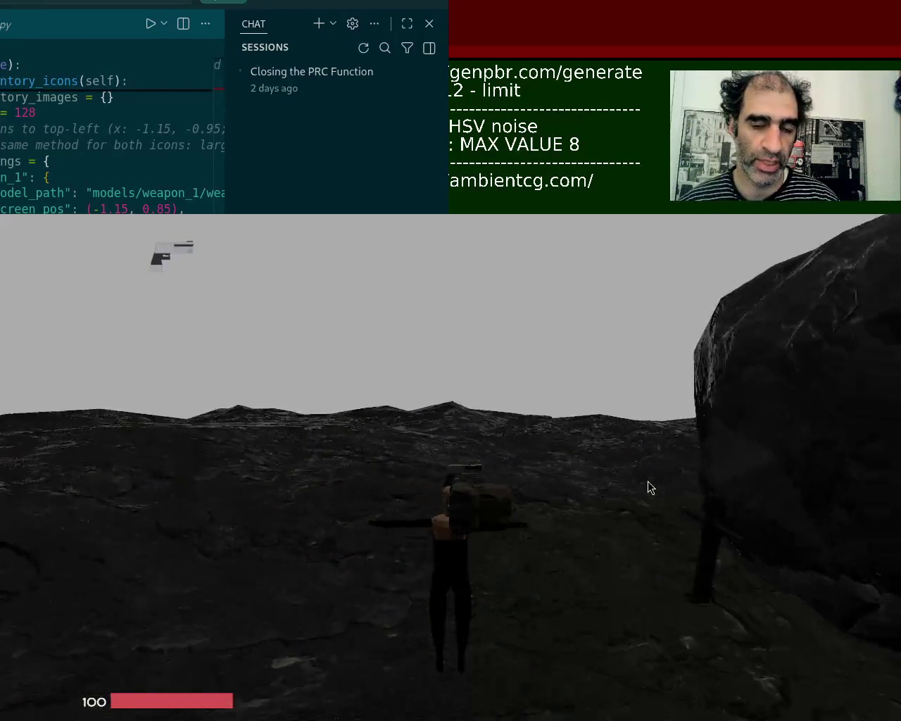
key("a")
key("d")
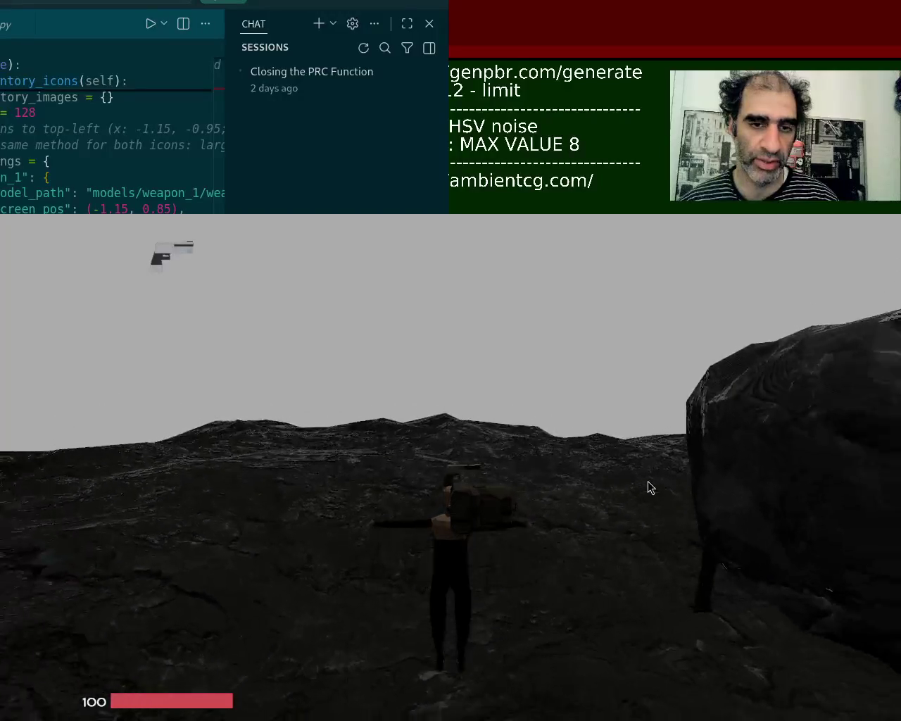
key("1")
key("a")
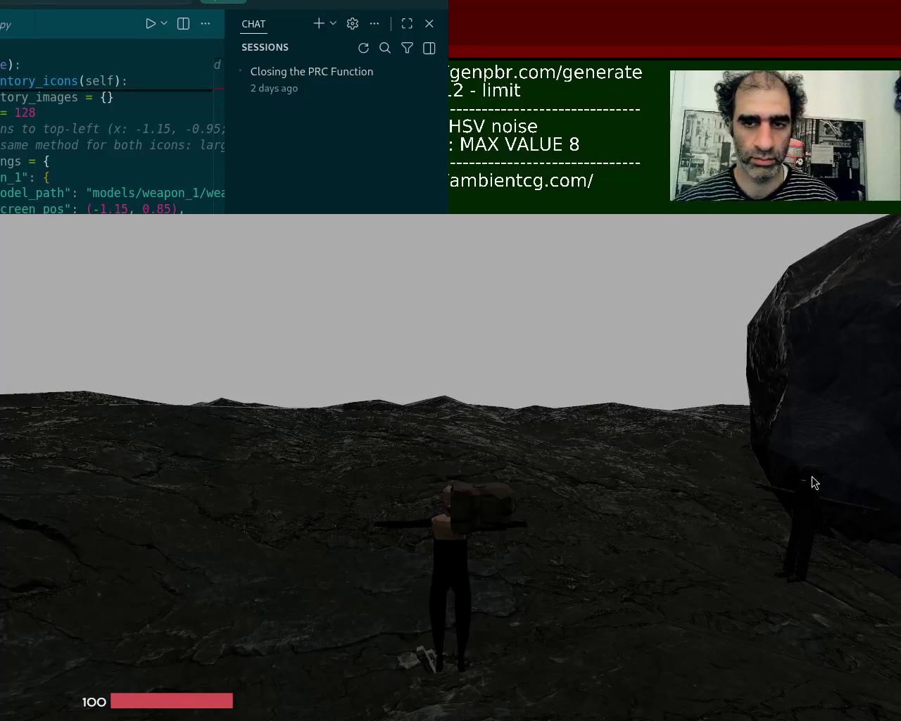
Quit and relaunch the game, then walk forward and look around beside the large rock
key("Escape")
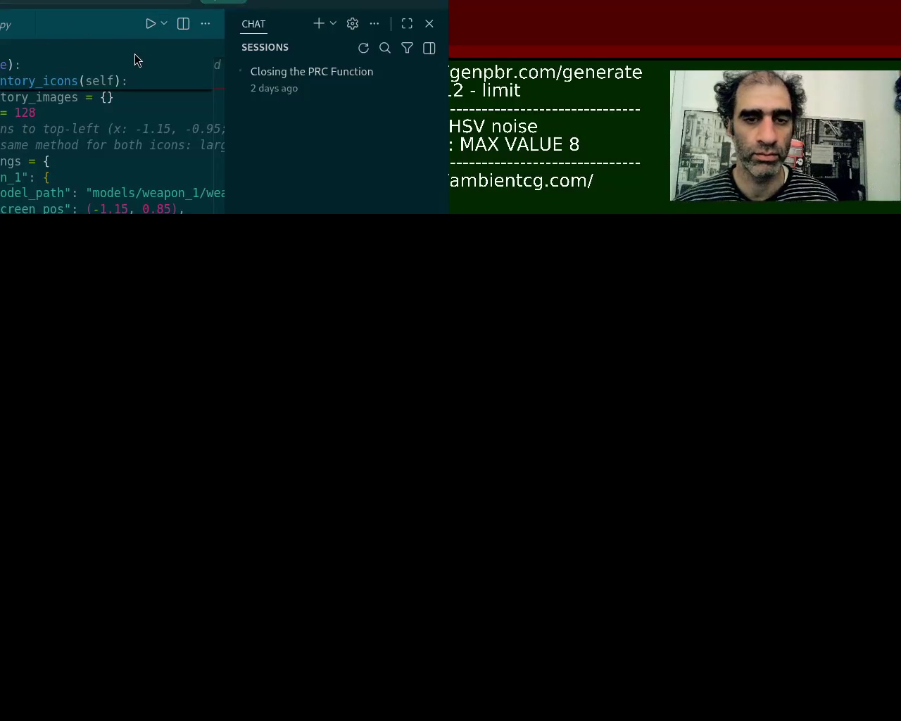
key("w")
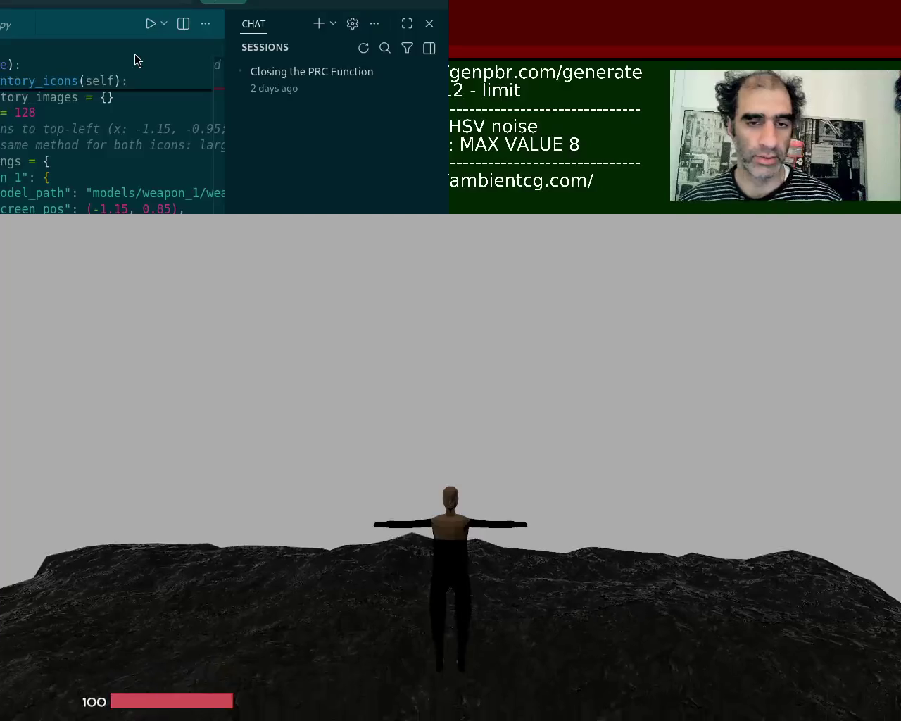
key("s")
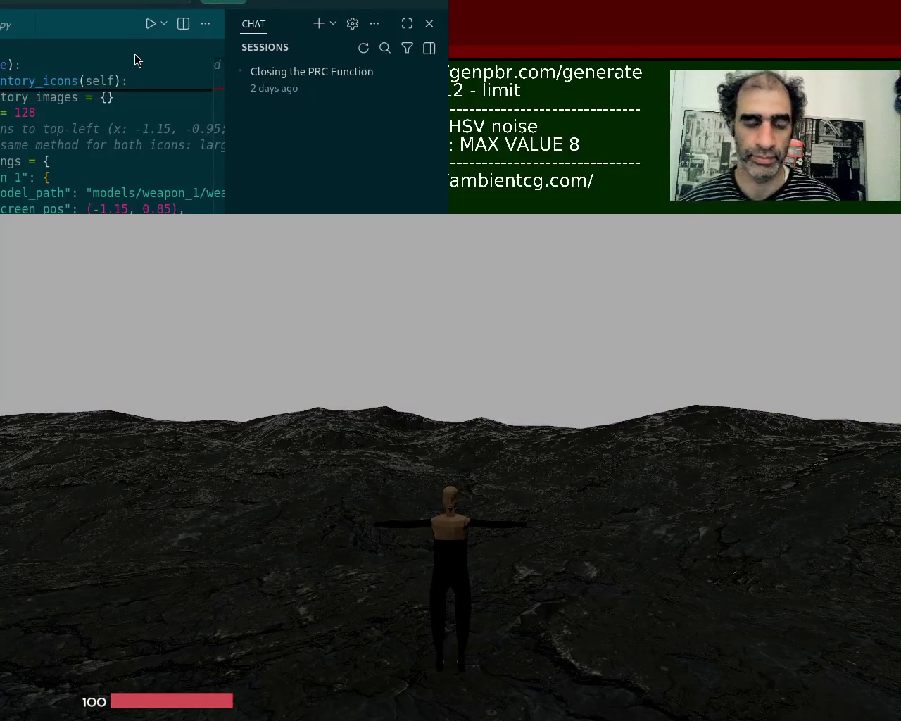
key("w")
key("w")
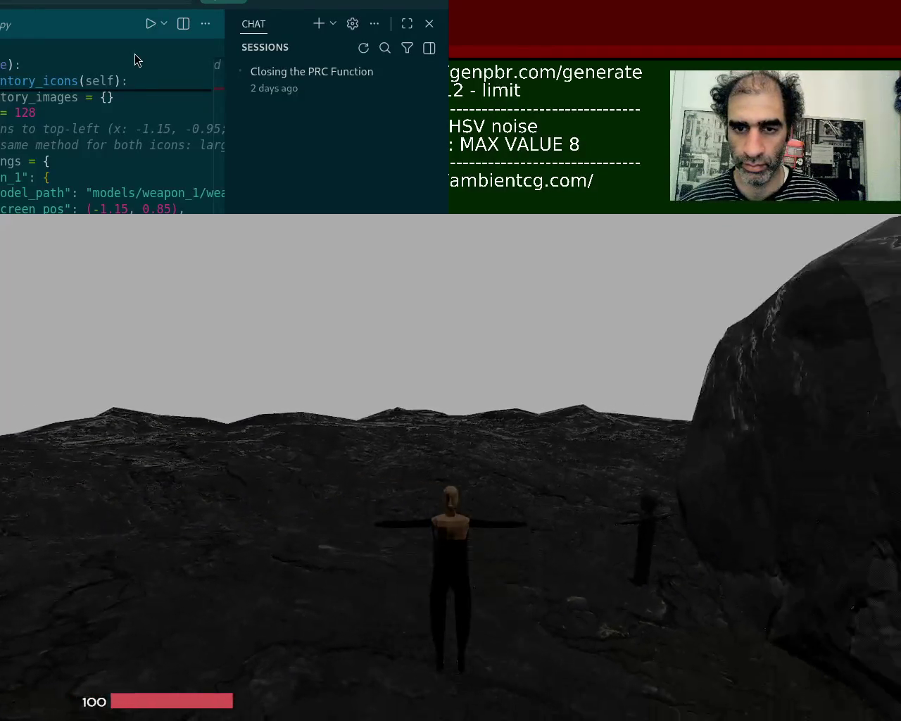
key("d")
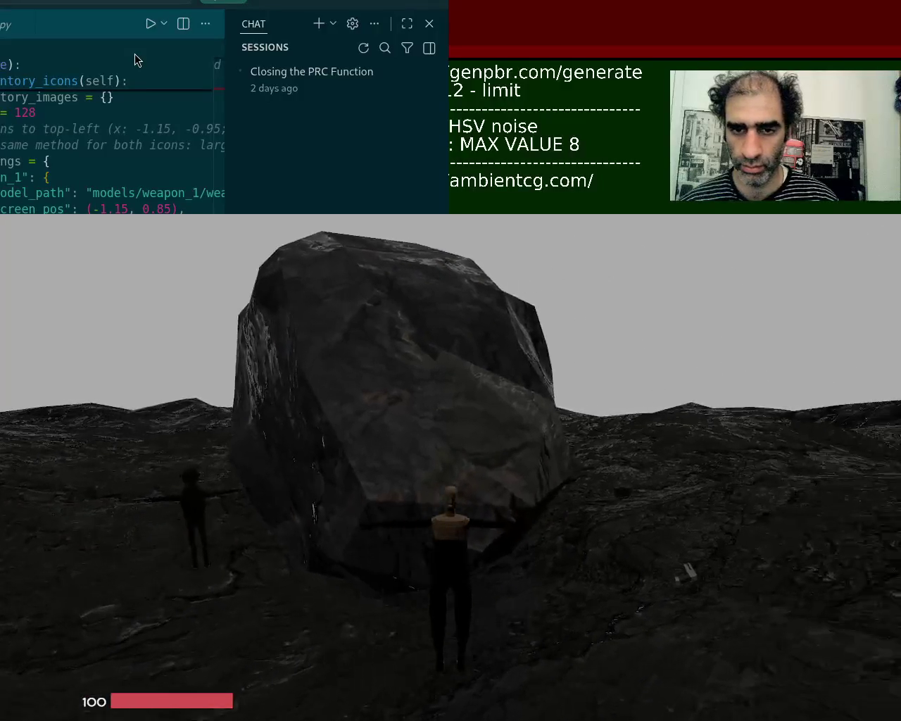
key("d")
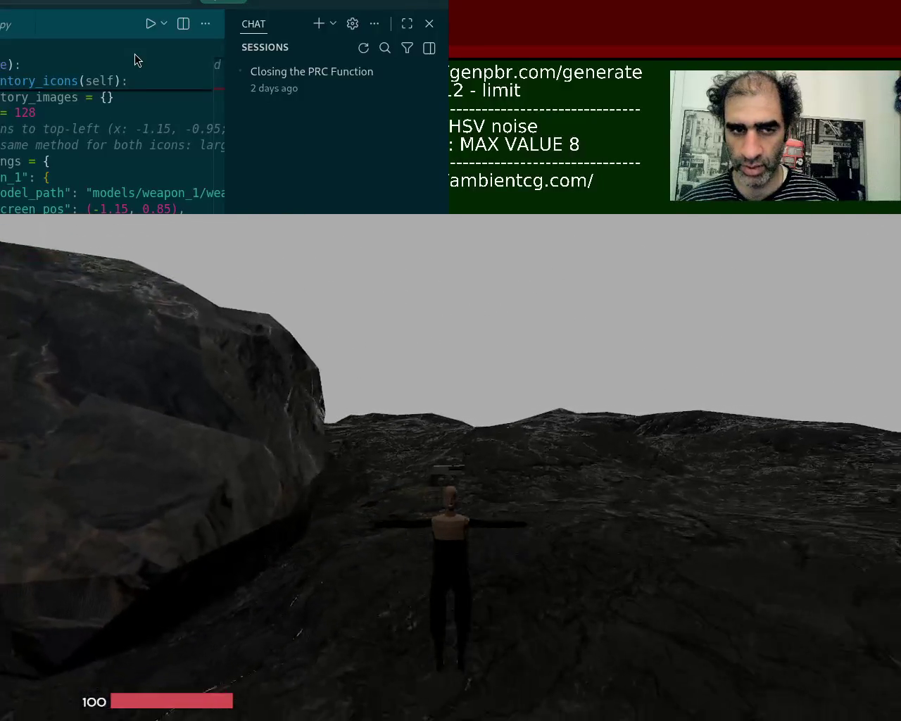
key("a")
key("d")
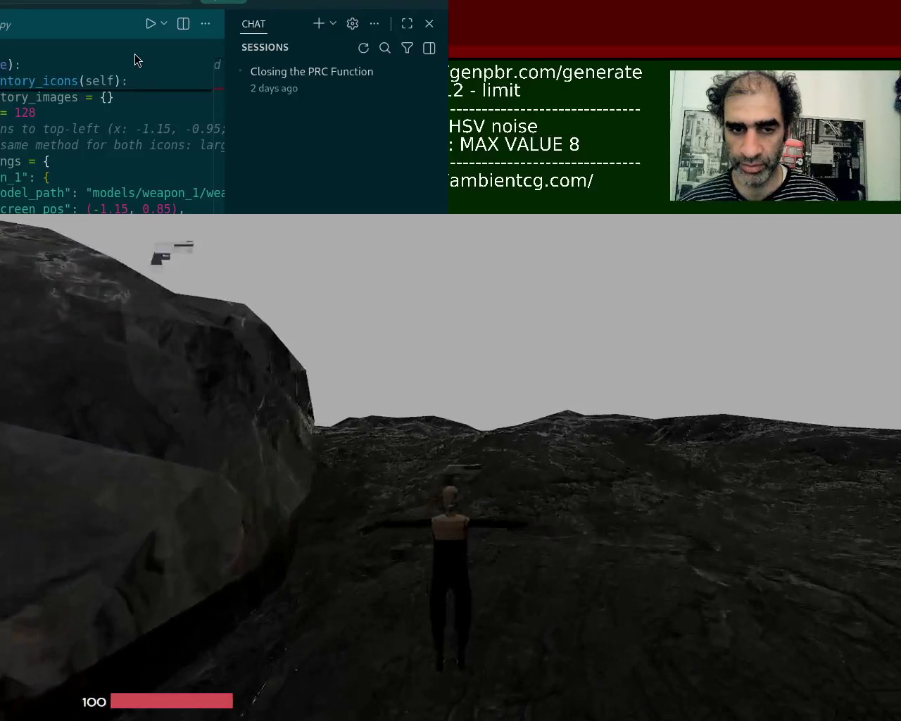
key("d")
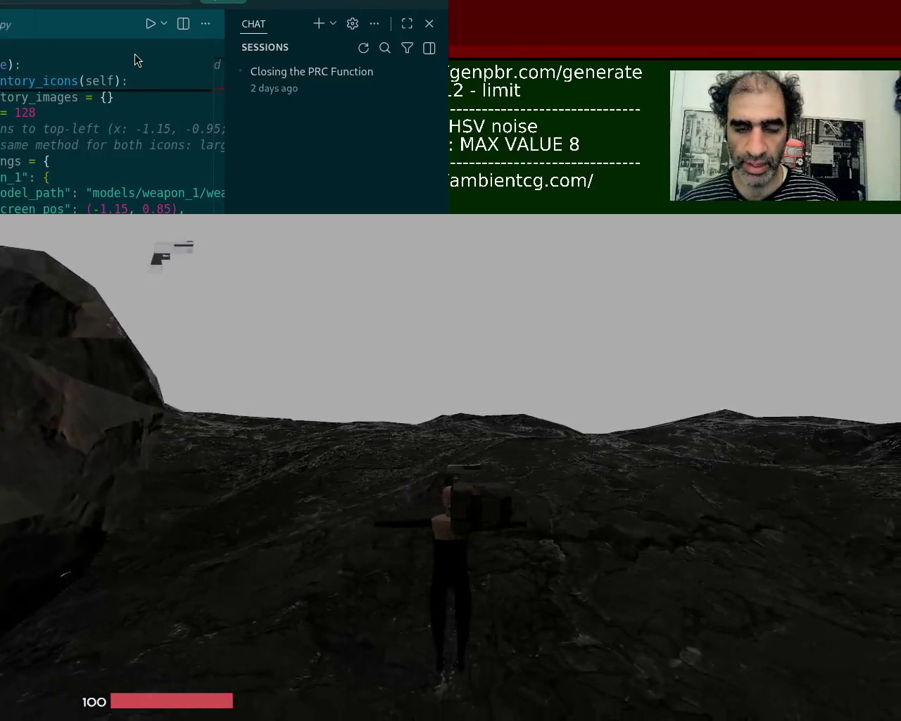
Sweep the view across the rock, walk toward it, and take the game out of full screen
key("a")
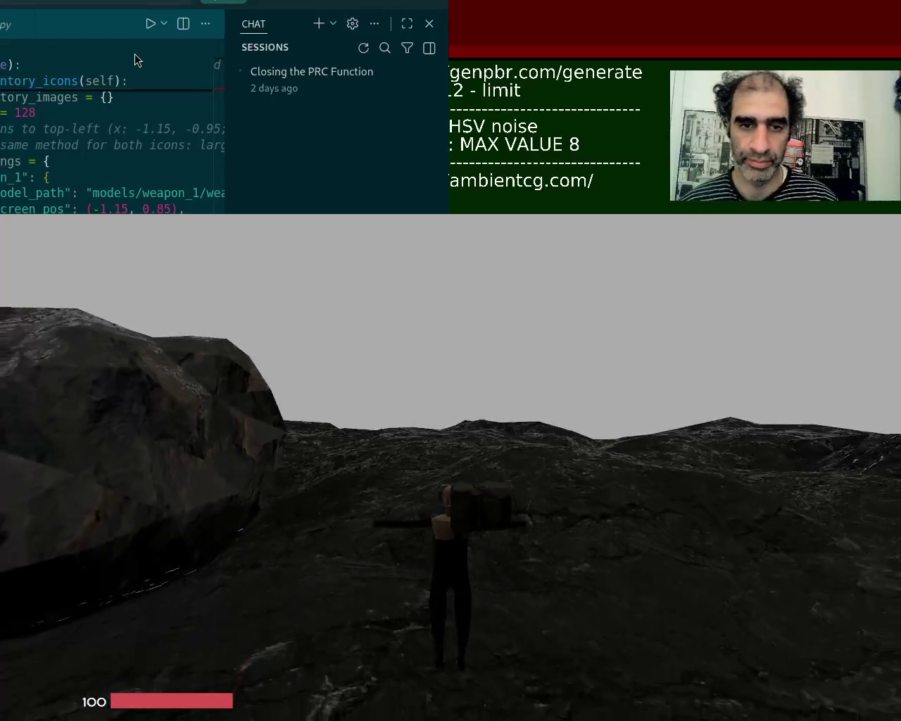
key("d")
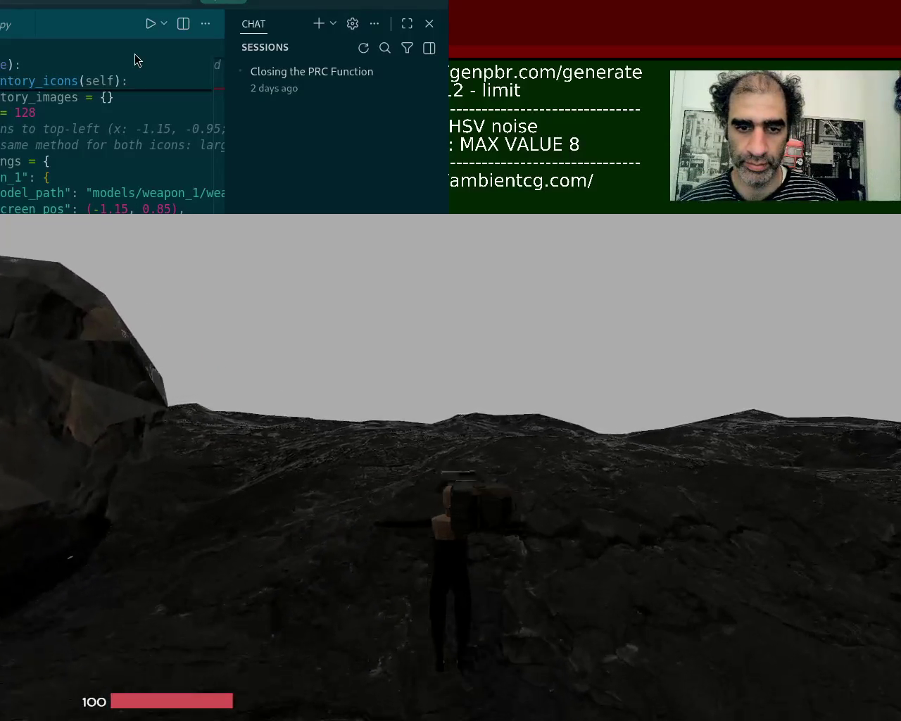
key("a")
key("d")
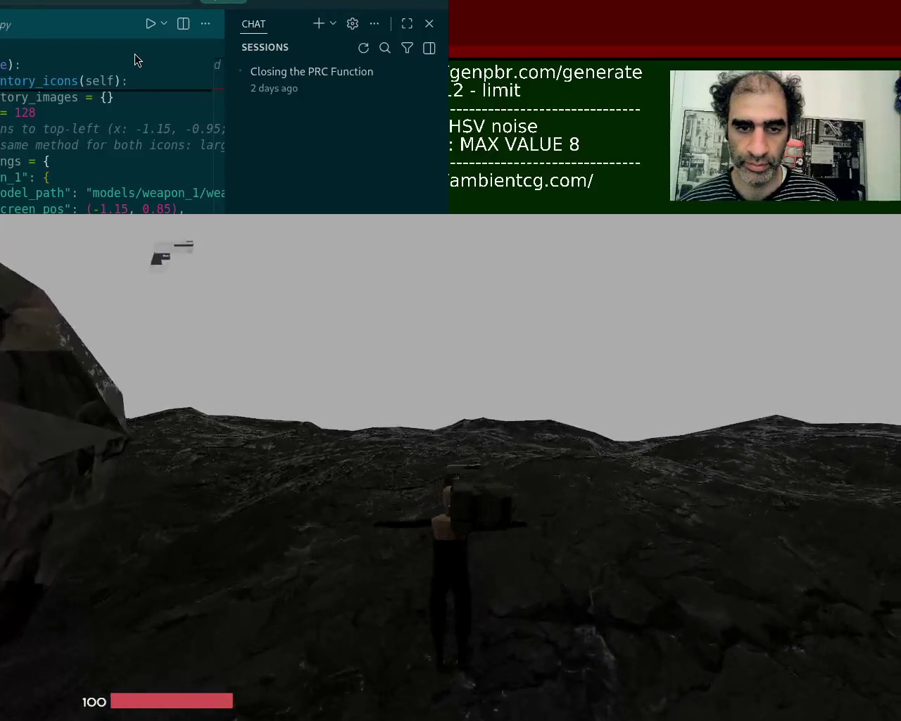
key("a")
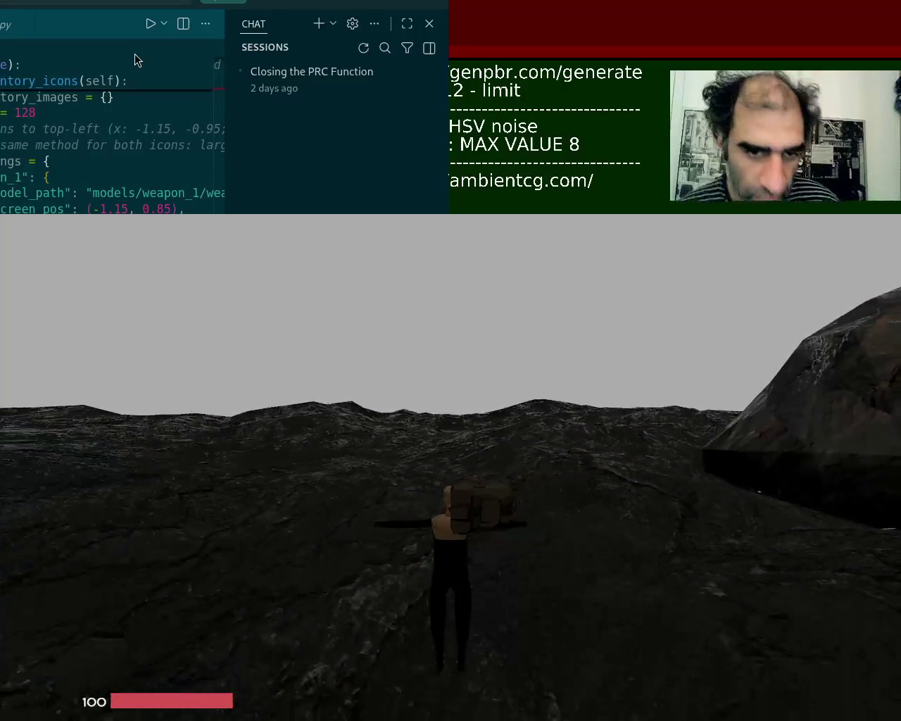
key("a")
key("d")
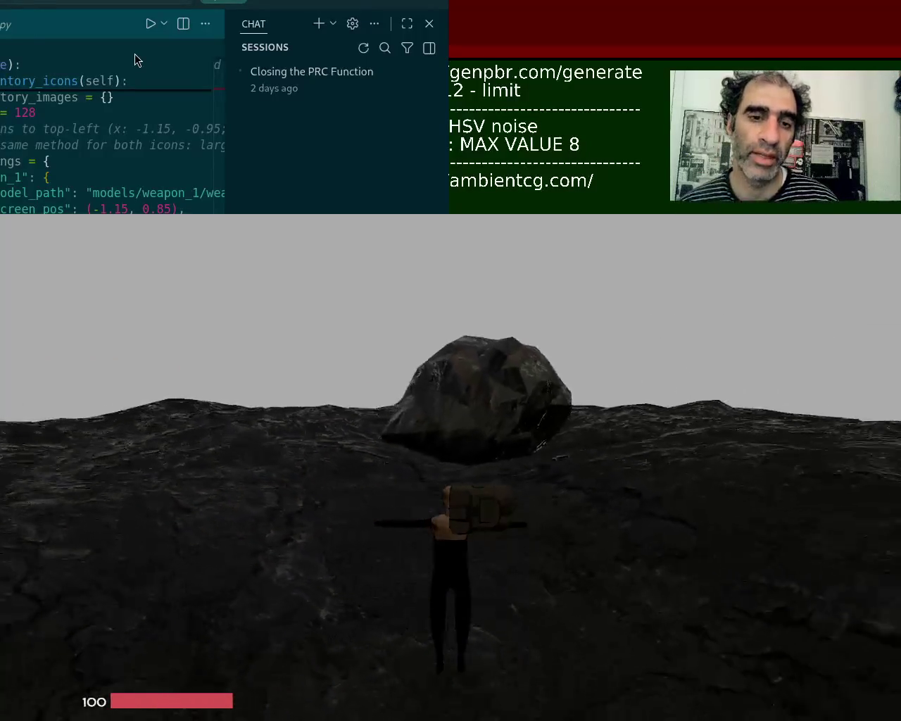
key("a")
key("w")
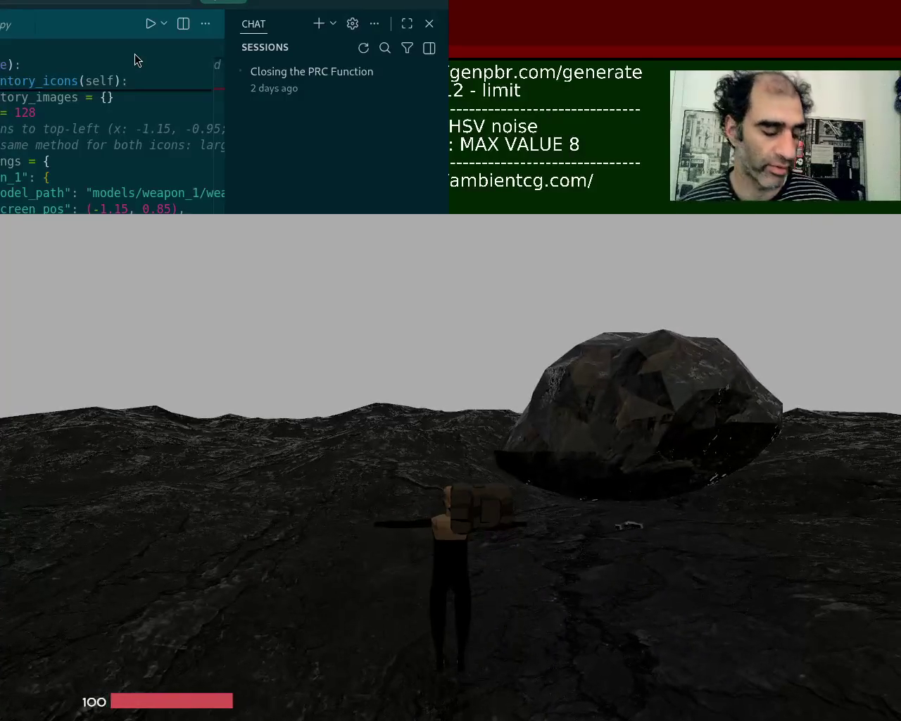
key("Escape")
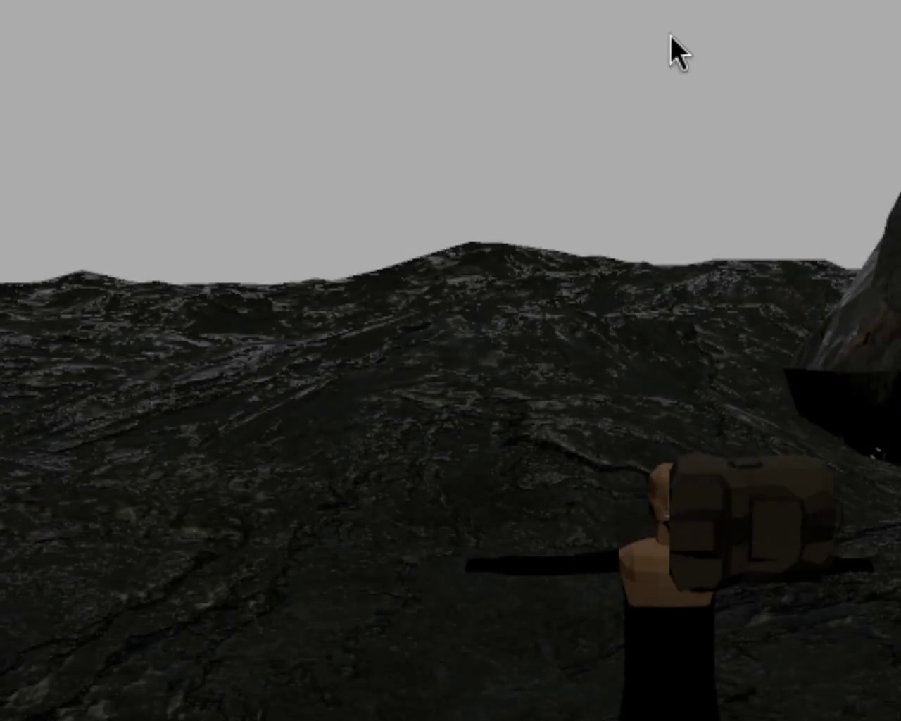
left_click(675, 19)
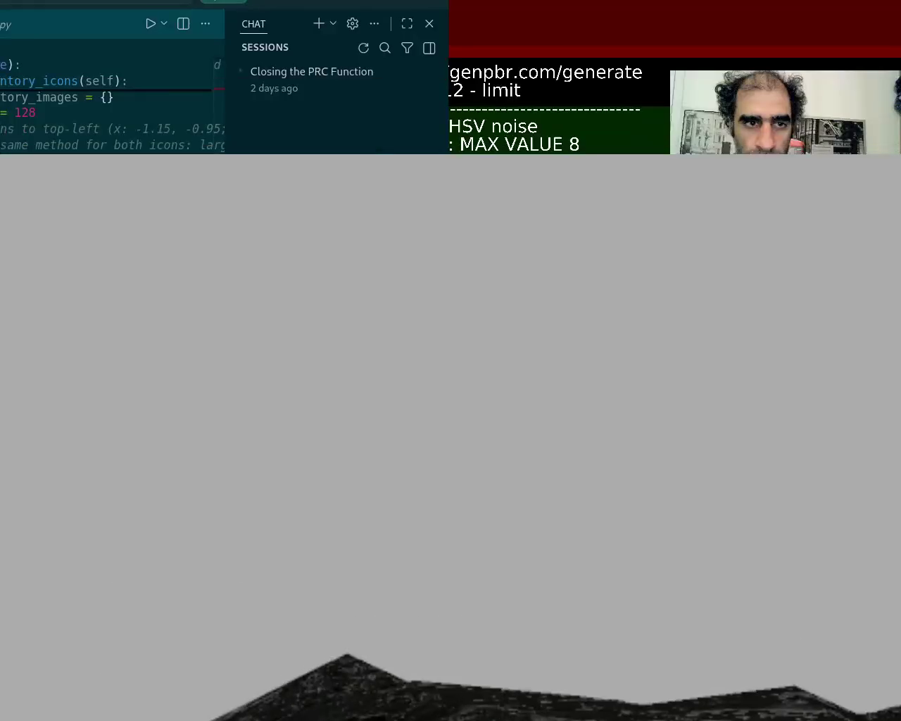
Tilt the game camera skyward and resize the game window, toggling full screen and back
left_click_drag(523, 409, 523, 518)
left_click_drag(342, 127, 569, 463)
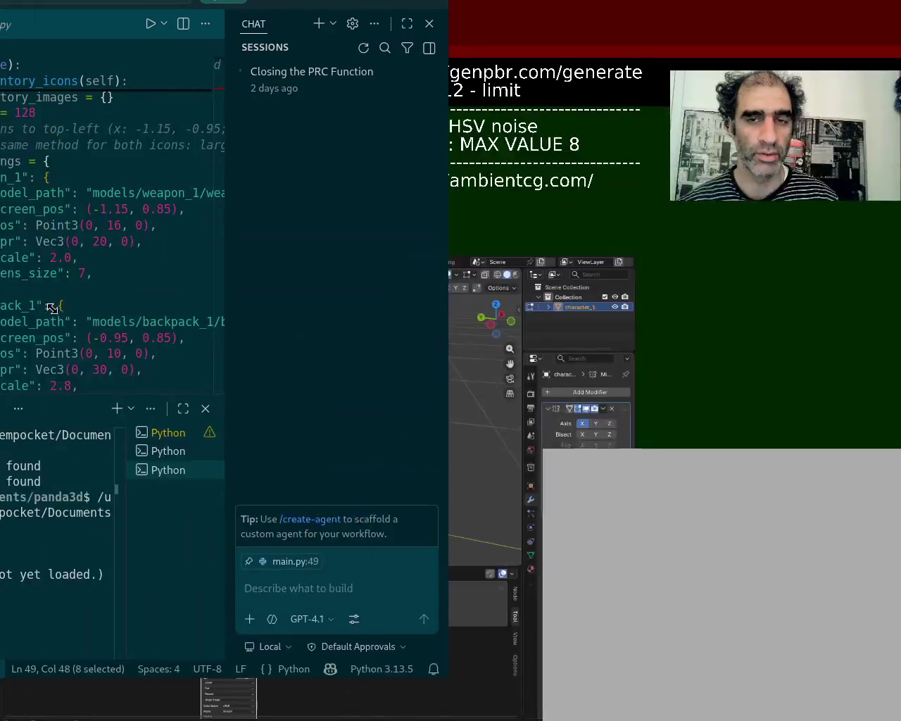
key("alt+Tab")
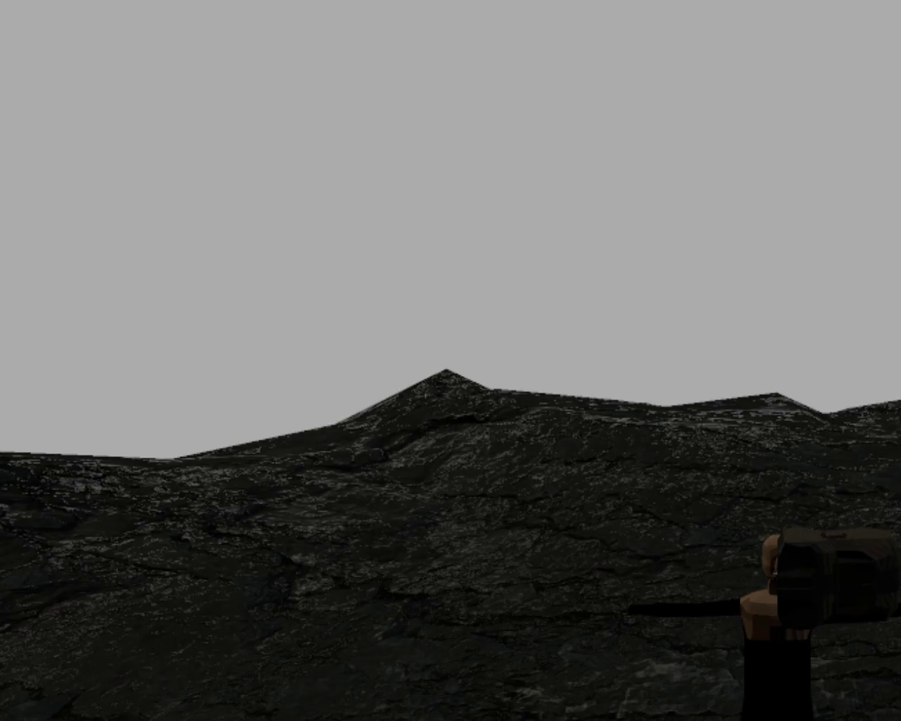
key("alt+Tab")
key("alt+Tab")
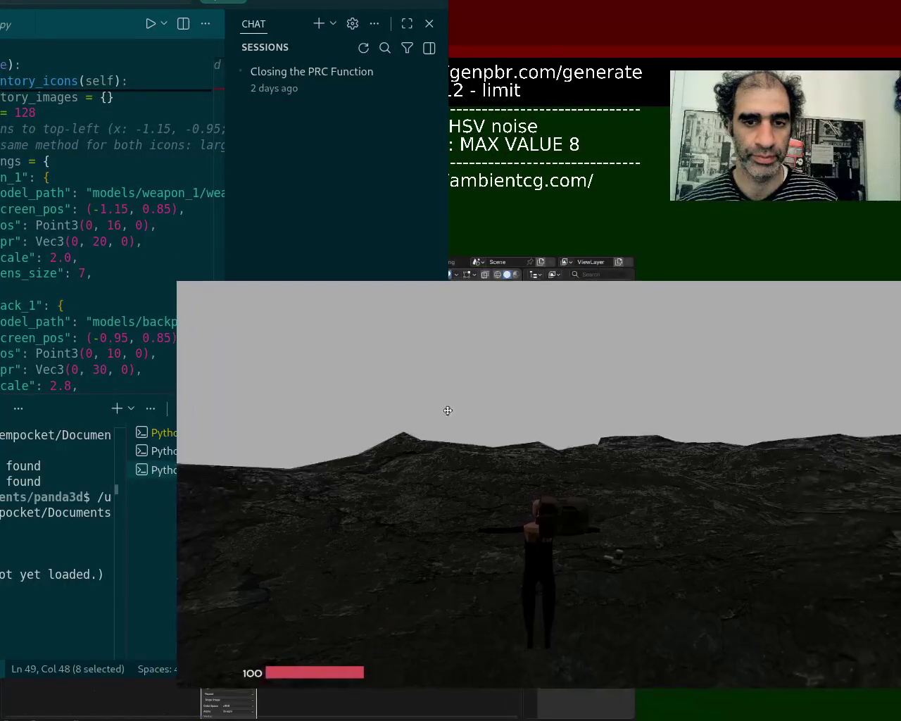
mouse_move(177, 190)
left_mouse_down()
mouse_move(283, 435)
mouse_move(187, 459)
left_mouse_up()
mouse_move(496, 423)
right_mouse_down("alt")
mouse_move(529, 395)
mouse_move(745, 341)
right_mouse_up("alt")
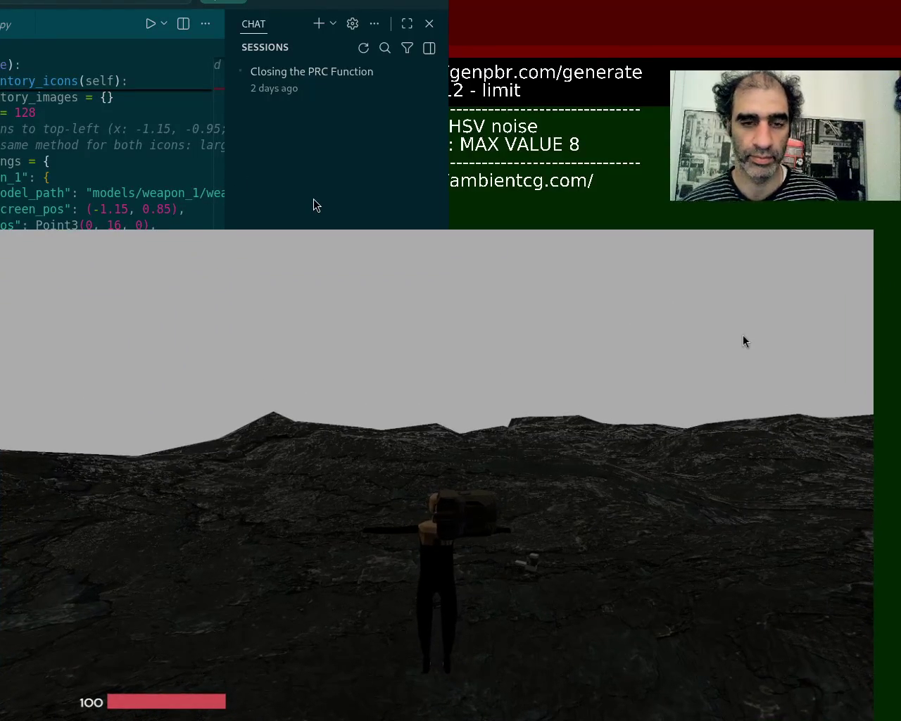
Turn the camera away from the rock, quit the game and return to Blender
key("d")
key("d")
key("d")
key("d")
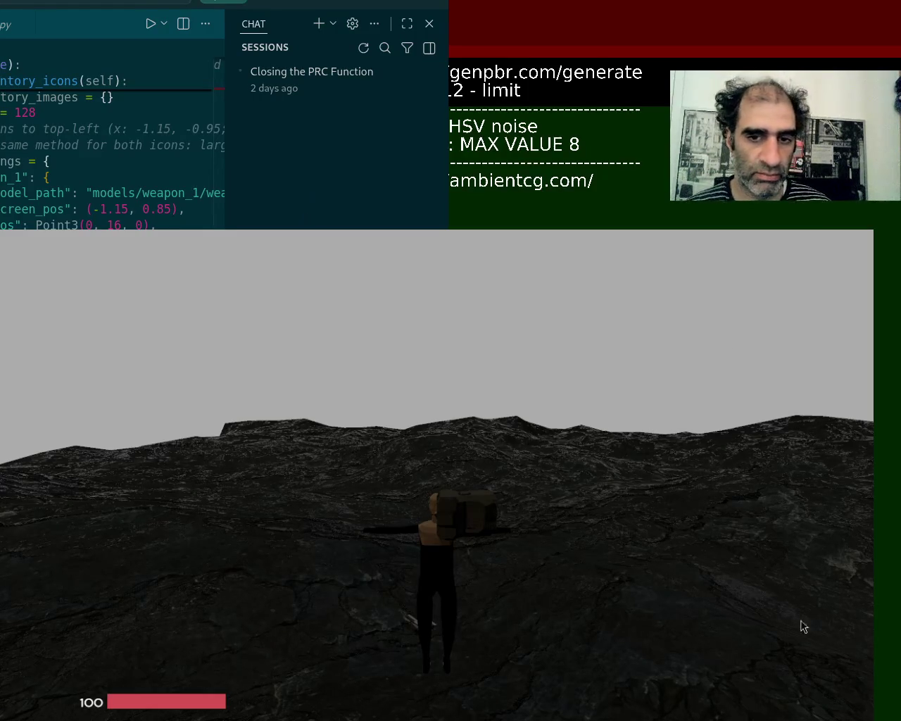
key("Escape")
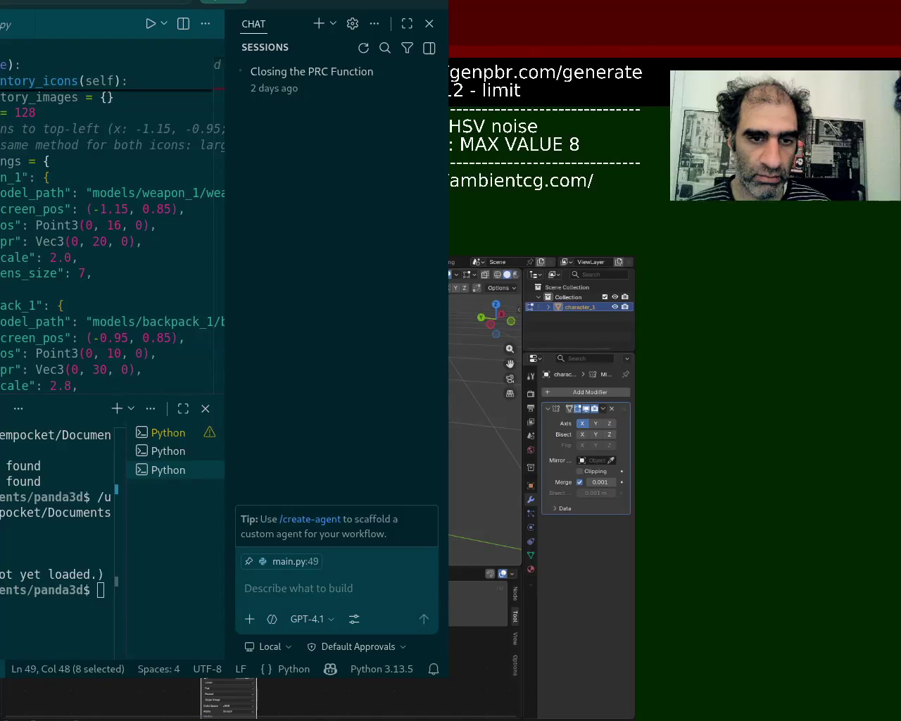
key("alt+Tab")
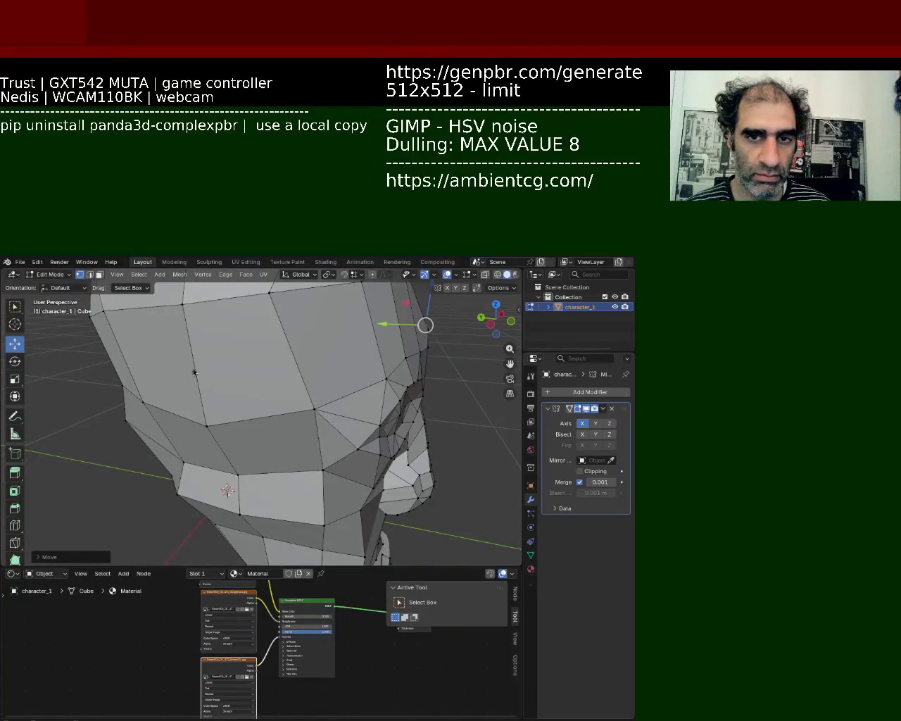
Zoom in on the face and slide the chin vertex along its edge
middle_click_drag(386, 415, 285, 452)
scroll(337, 430, "down", 4)
scroll(285, 452, "up", 5)
mouse_move(328, 394)
middle_mouse_down()
mouse_move(295, 413)
mouse_move(310, 366)
middle_mouse_up()
left_click_drag(327, 337, 310, 348)
scroll(309, 349, "up", 2)
mouse_move(310, 349)
middle_mouse_down()
mouse_move(277, 358)
mouse_move(354, 380)
mouse_move(262, 385)
mouse_move(243, 456)
middle_mouse_up()
scroll(354, 380, "down", 4)
scroll(243, 456, "up", 2)
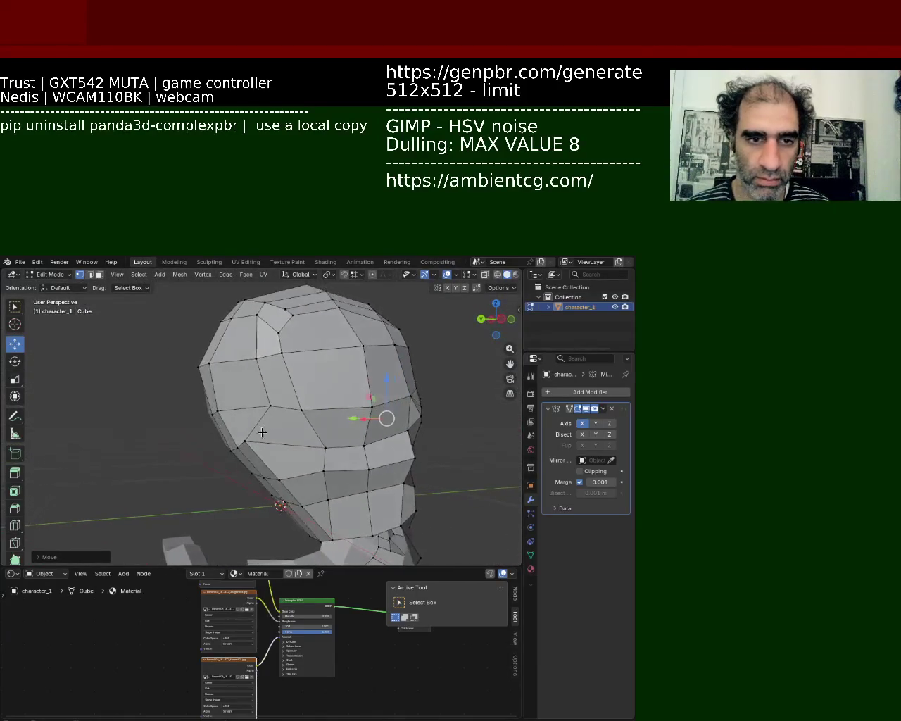
key("g")
key("g")
left_click(271, 442)
Shift a single head vertex, then the side column of vertices, along the Y axis
left_click(281, 482)
key("g")
key("y")
left_click(288, 474)
mouse_move(288, 474)
middle_mouse_down()
mouse_move(298, 474)
mouse_move(285, 434)
mouse_move(185, 371)
middle_mouse_up()
left_click_drag(138, 312, 262, 479)
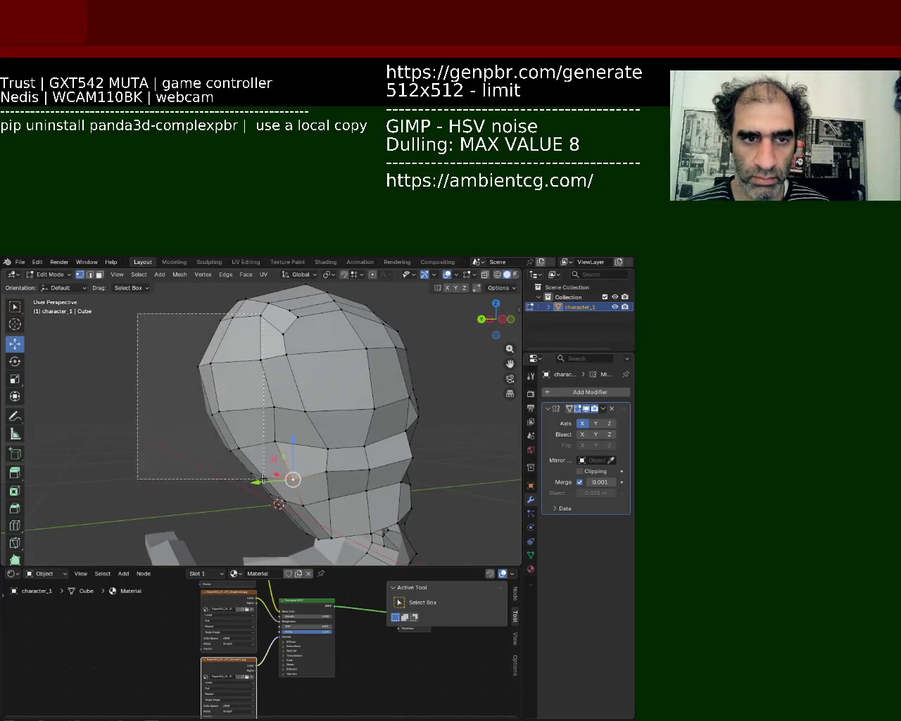
key("g")
key("y")
left_click(221, 396)
mouse_move(221, 396)
middle_mouse_down()
mouse_move(262, 387)
mouse_move(281, 363)
middle_mouse_up()
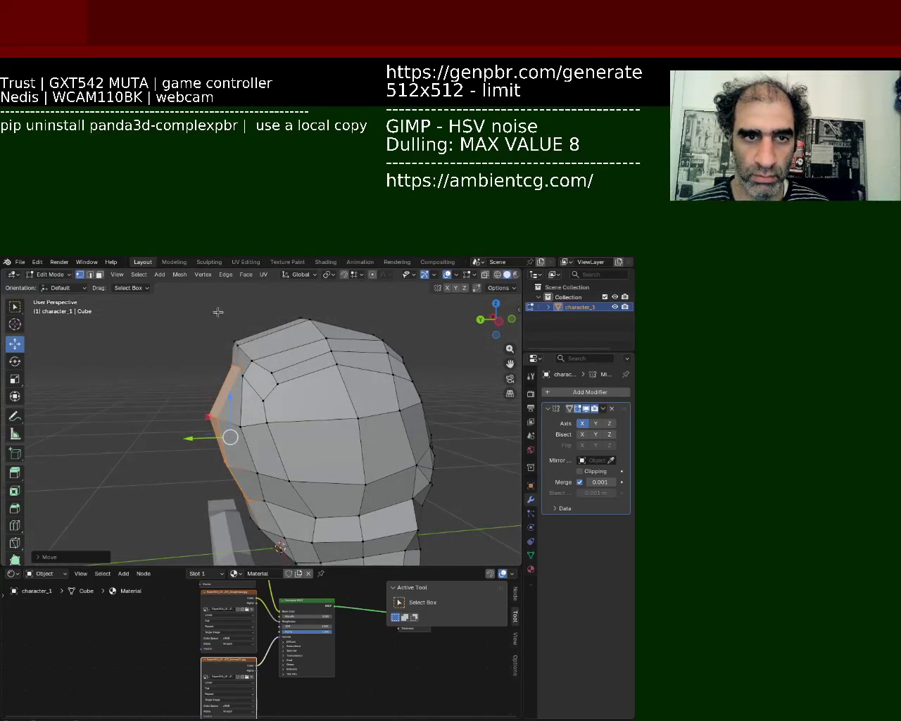
Try lowering the crown's top edge on Z, undo it, then reshape the crown's top face
left_click(308, 319)
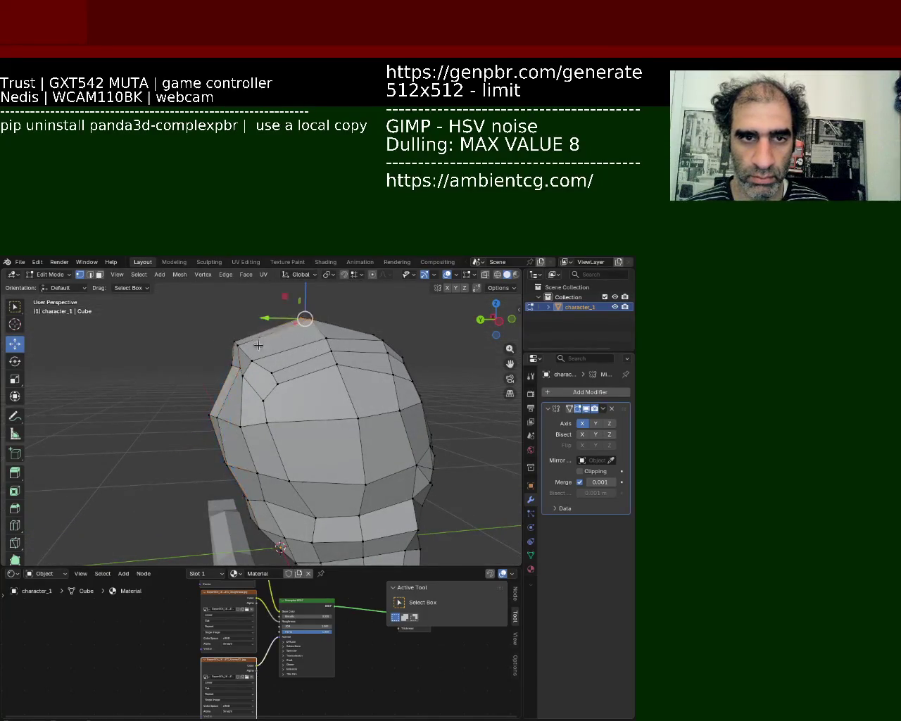
left_click(236, 343, "shift")
key("g")
key("z")
left_click(237, 350)
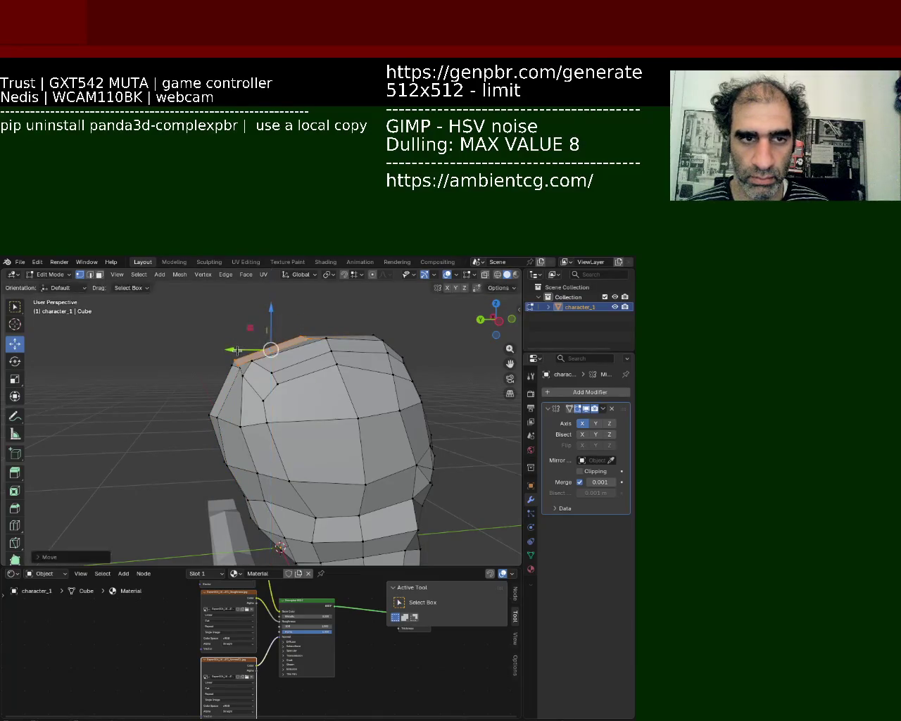
key("ctrl+z")
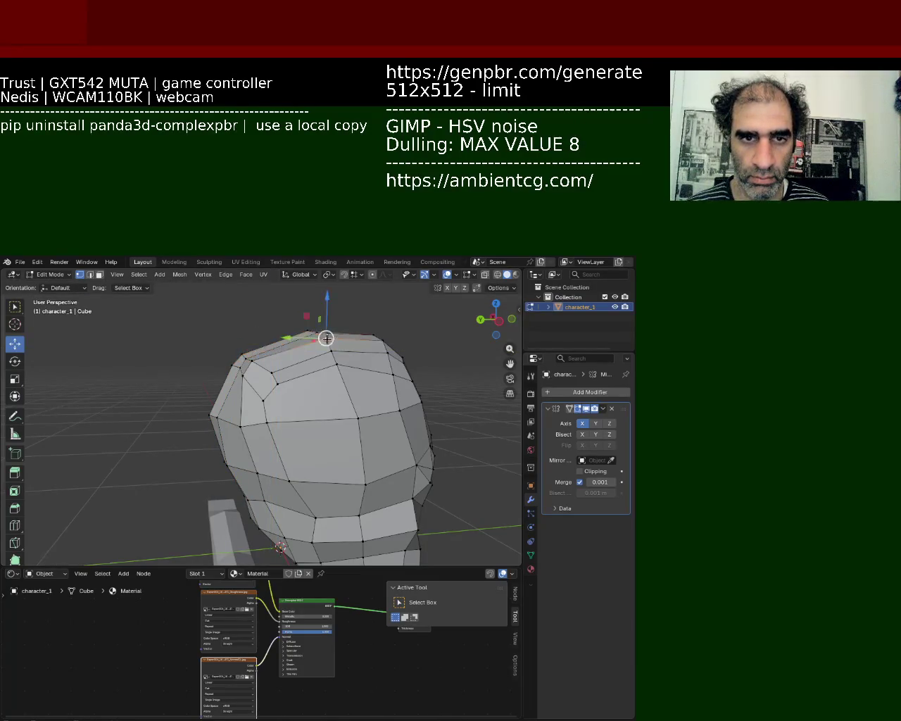
left_click(337, 363, "shift")
left_click(277, 384, "shift")
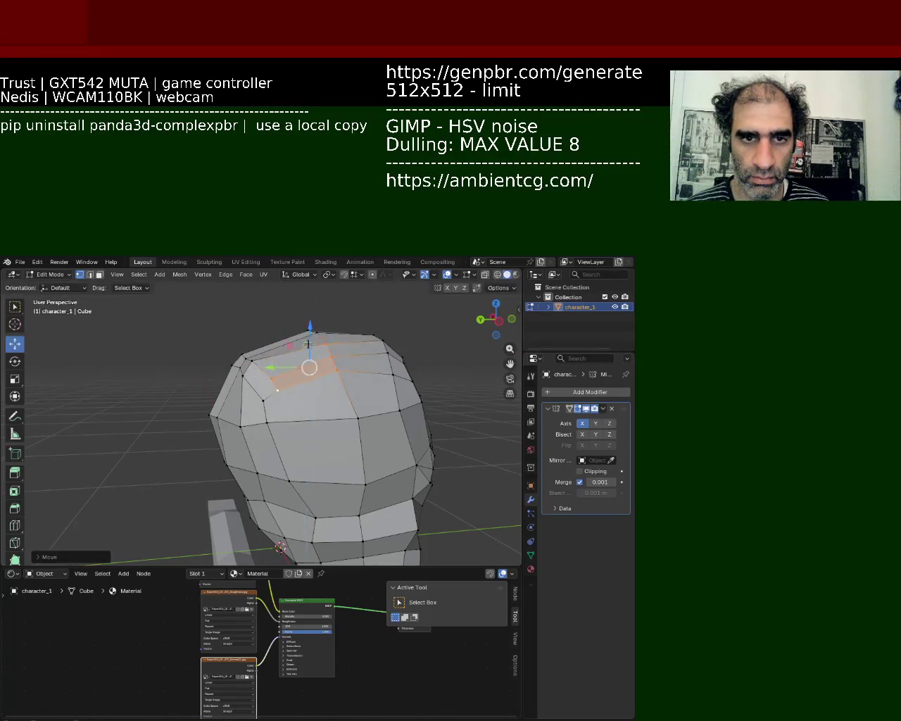
middle_click_drag(311, 330, 301, 359)
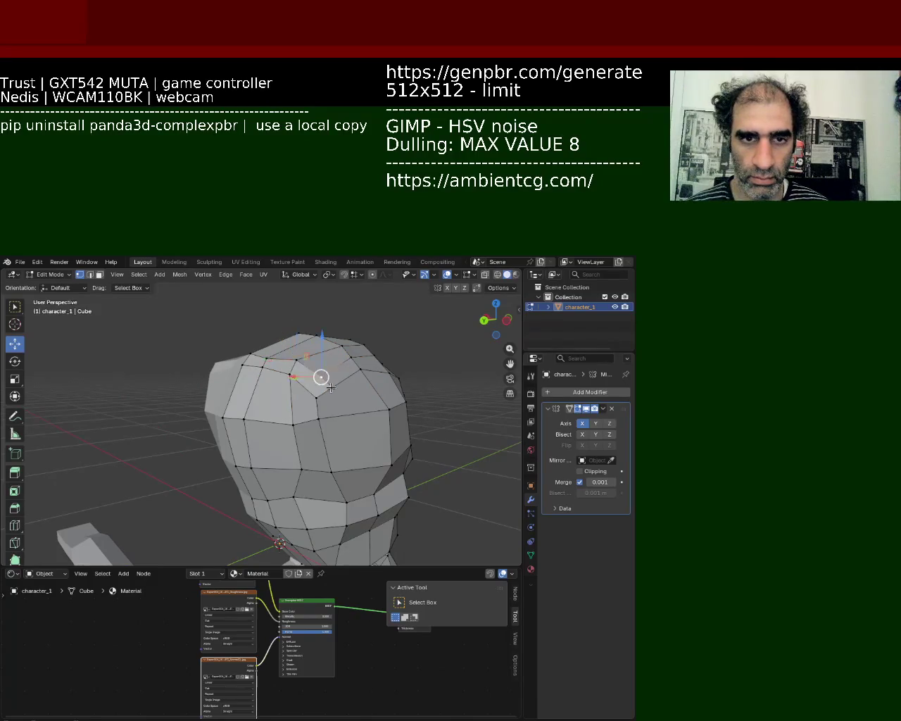
left_click_drag(320, 386, 331, 399)
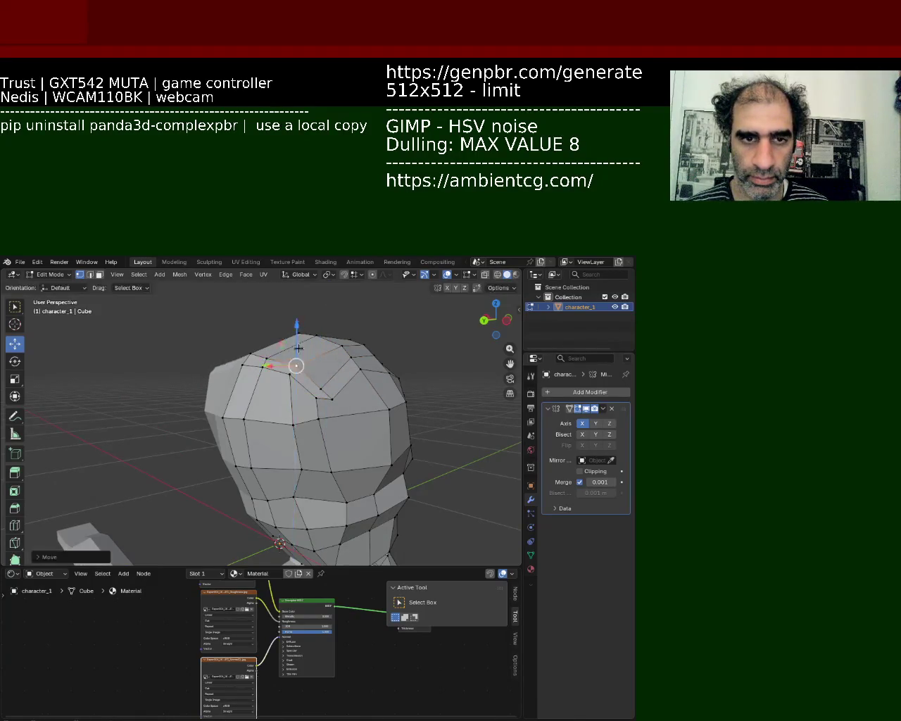
middle_click_drag(293, 366, 287, 357)
left_click_drag(288, 356, 291, 373)
mouse_move(292, 374)
middle_mouse_down()
mouse_move(236, 388)
mouse_move(307, 388)
middle_mouse_up()
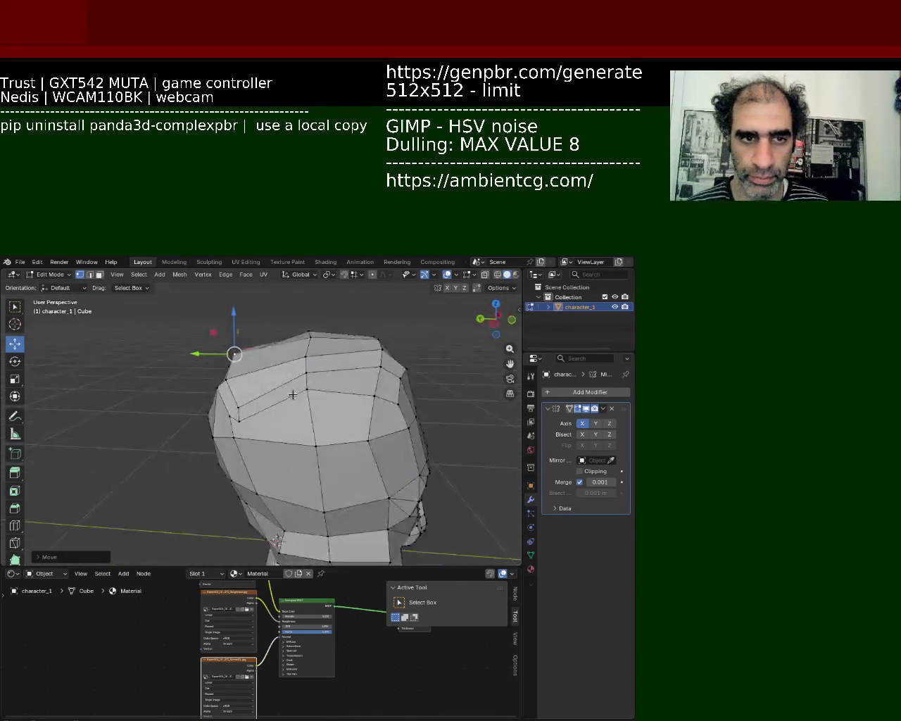
Slide and nudge a crown vertex, then merge the selected vertices with M
left_click(308, 388)
key("g")
key("g")
left_click(380, 400)
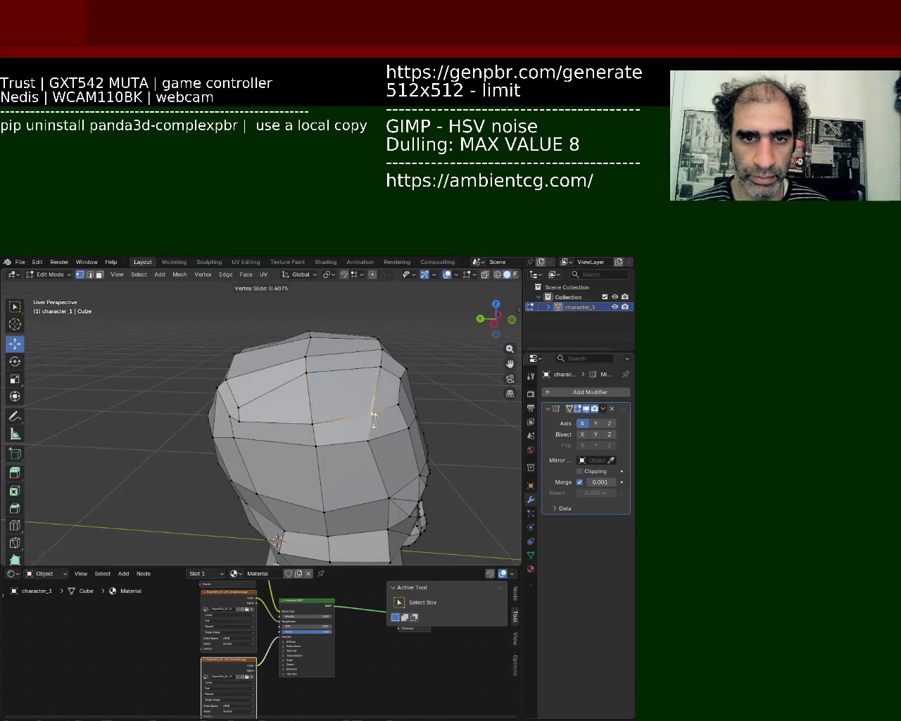
mouse_move(370, 408)
middle_mouse_down()
mouse_move(321, 411)
mouse_move(352, 394)
mouse_move(342, 380)
middle_mouse_up()
left_click_drag(342, 361, 318, 371)
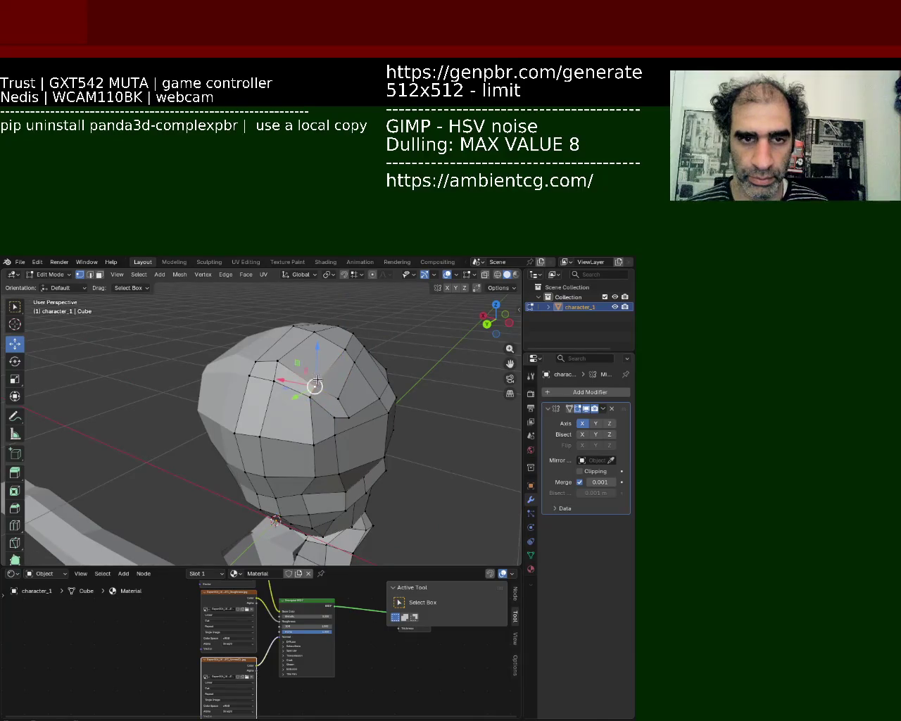
key("g")
left_click(320, 363)
mouse_move(321, 364)
middle_mouse_down()
mouse_move(331, 409)
mouse_move(296, 364)
middle_mouse_up()
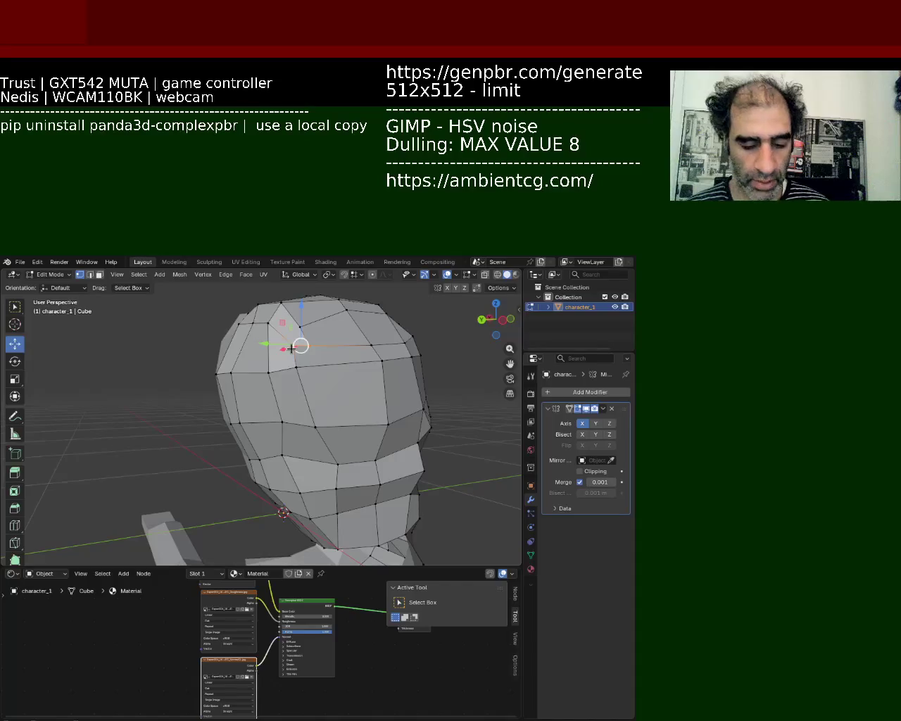
key("m")
left_click(292, 347)
Lower a crown vertex about 0.05 m on Z, shift it on Y, and move the upper-left vertex inward
mouse_move(327, 338)
middle_mouse_down()
mouse_move(328, 361)
mouse_move(298, 328)
middle_mouse_up()
left_click(261, 322)
key("g")
key("z")
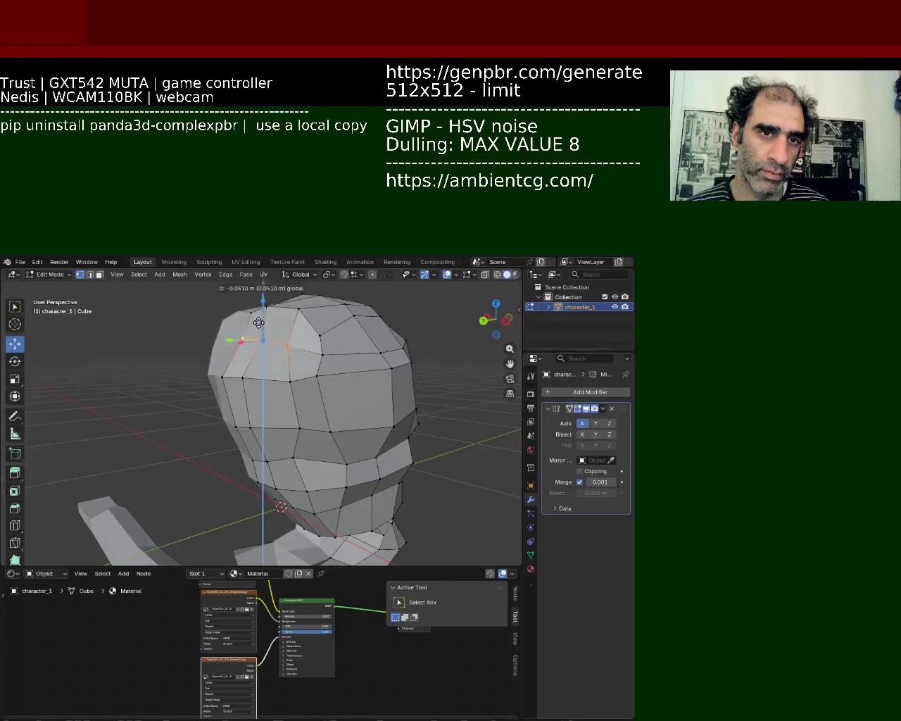
left_click(259, 323)
key("g")
key("y")
left_click(237, 342)
middle_click_drag(237, 342, 279, 388)
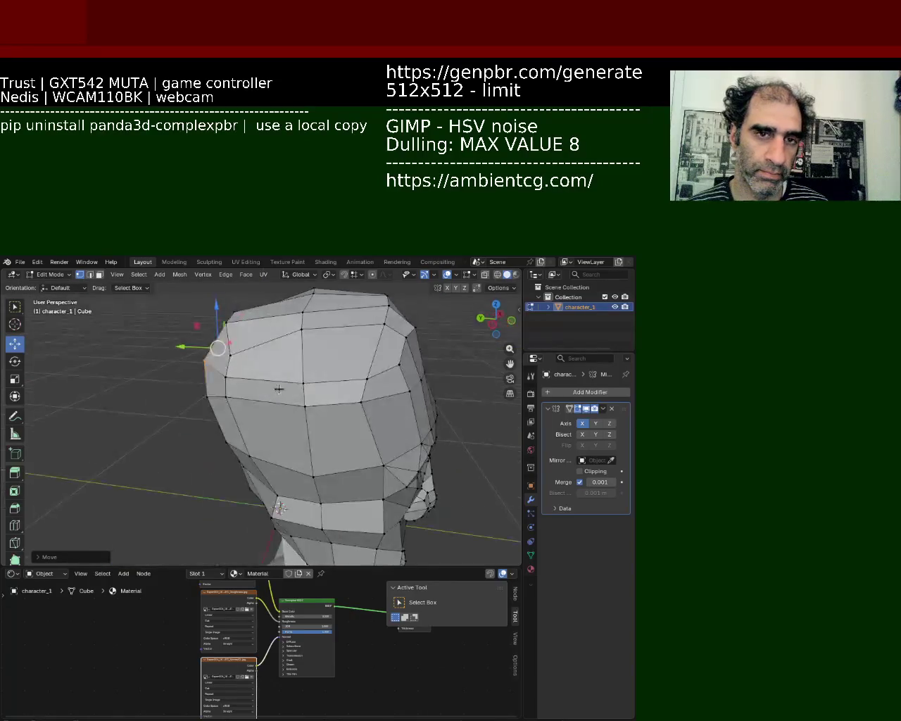
key("g")
left_click(303, 339)
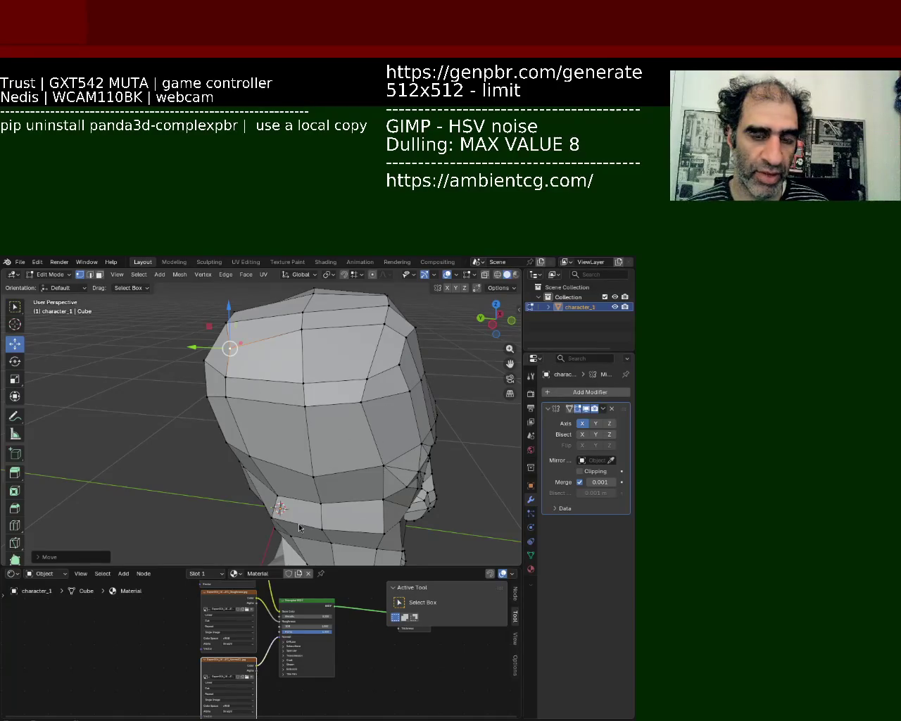
Swing around to the face and move a lower head vertex along the Y axis
mouse_move(189, 457)
middle_mouse_down()
mouse_move(232, 436)
mouse_move(310, 422)
mouse_move(299, 420)
mouse_move(291, 345)
middle_mouse_up()
scroll(232, 436, "up", 3)
scroll(291, 345, "down", 3)
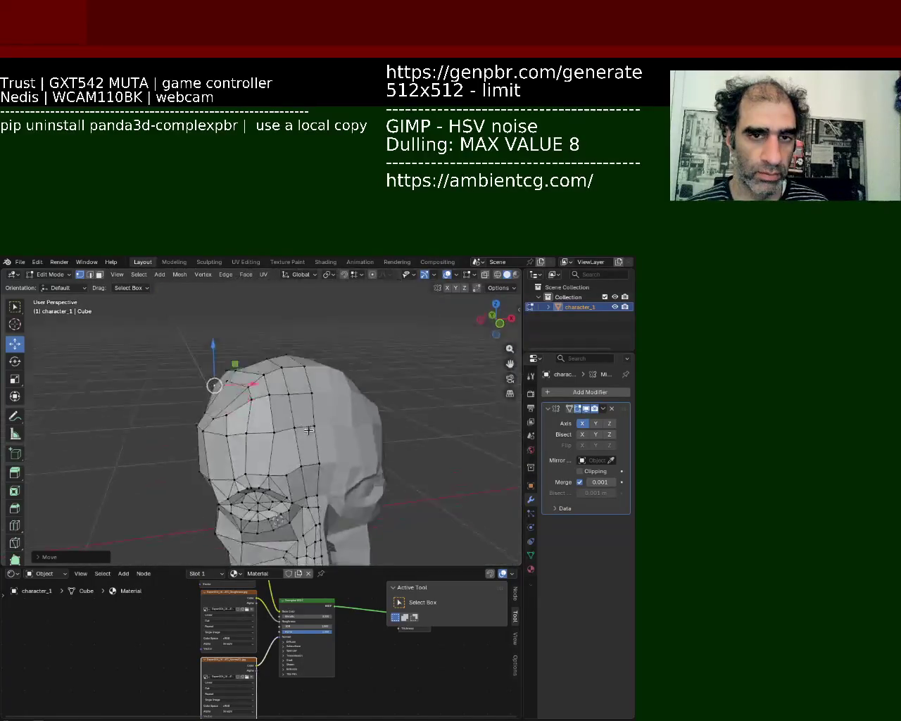
middle_click_drag(216, 382, 310, 429)
left_click(364, 467)
mouse_move(321, 483)
middle_mouse_down()
mouse_move(378, 524)
mouse_move(428, 340)
mouse_move(319, 416)
middle_mouse_up()
key("g")
key("y")
left_click(382, 527)
Shift two more crown vertices slightly along the Y axis
left_click(378, 421)
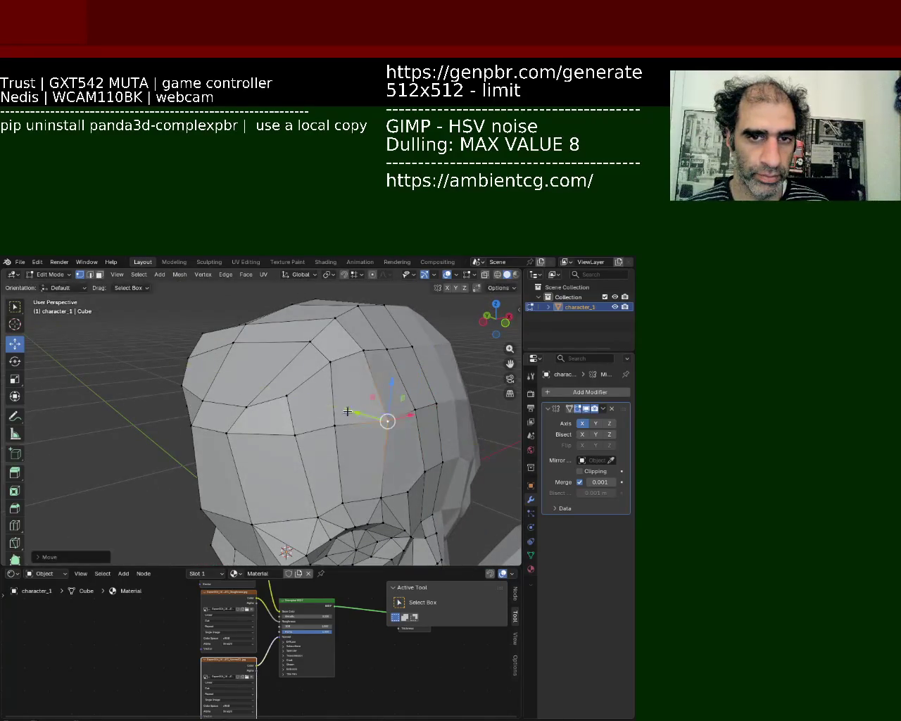
middle_click_drag(378, 421, 353, 479)
left_click(383, 468)
key("g")
key("y")
left_click(406, 474)
left_click(407, 475)
key("g")
key("y")
left_click(407, 475)
mouse_move(406, 475)
middle_mouse_down()
mouse_move(349, 401)
mouse_move(342, 417)
middle_mouse_up()
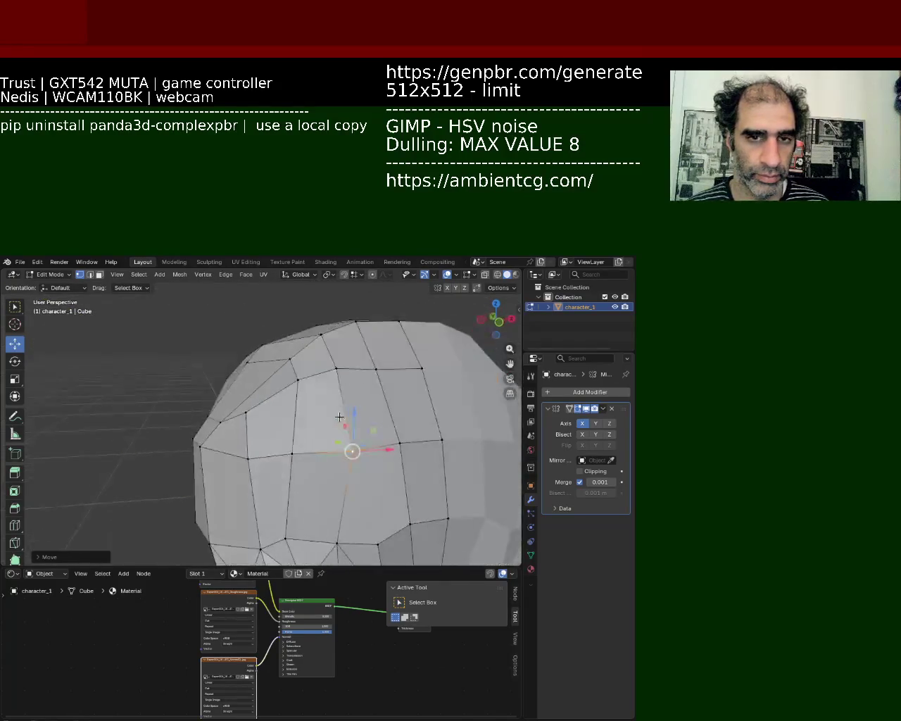
middle_click_drag(246, 413, 409, 451)
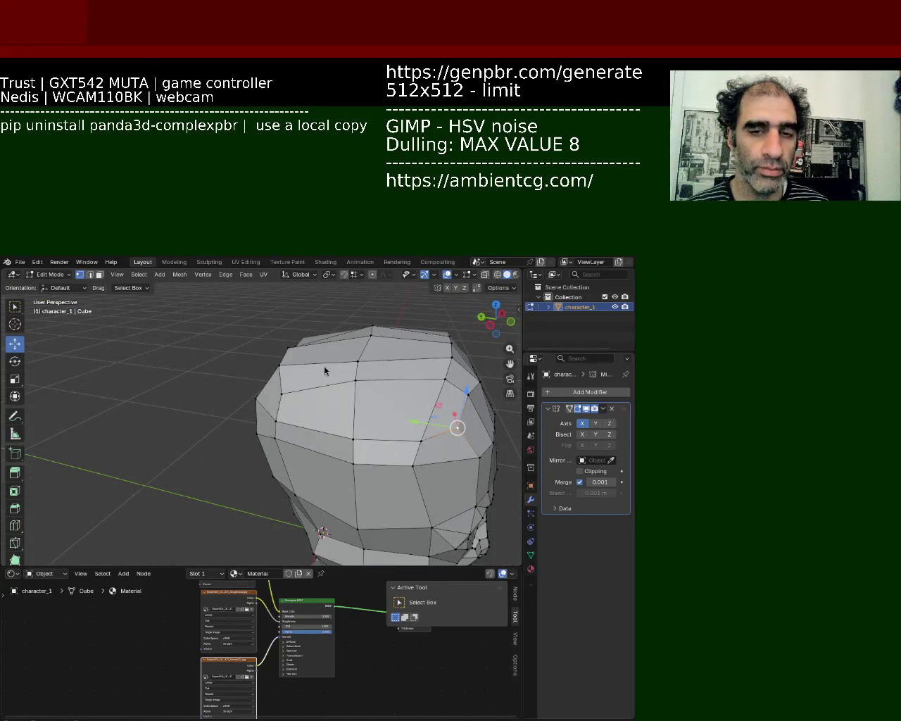